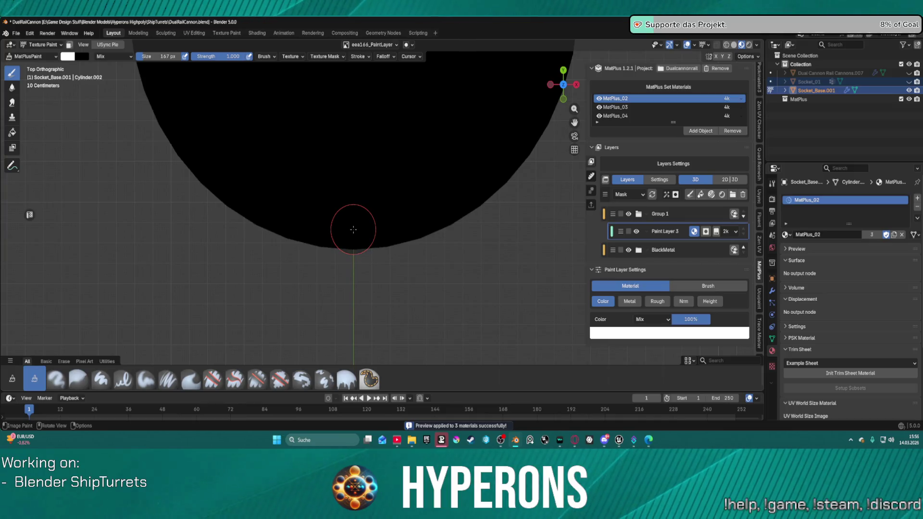
# Shrink the brush and add Fill Layer 4 with a Black Mask to the socket material.
pyautogui.press('[')
pyautogui.press('[')
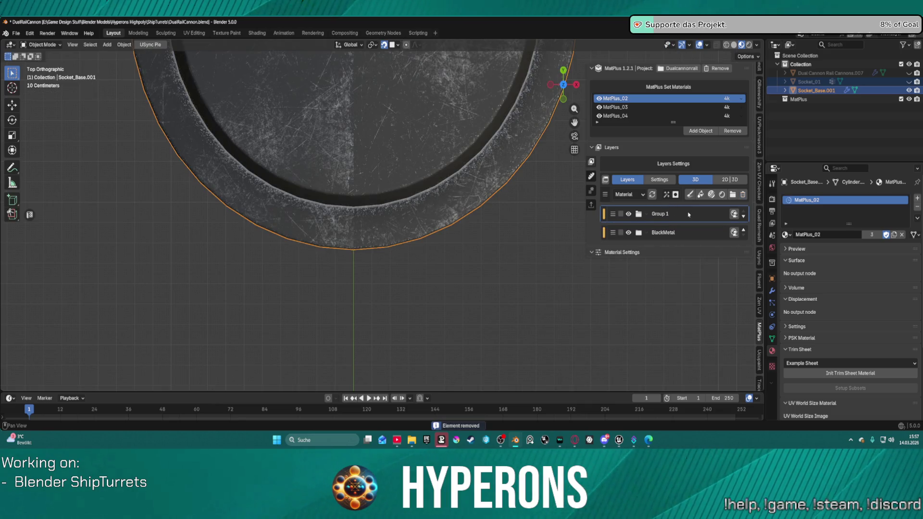
pyautogui.click(704, 195)
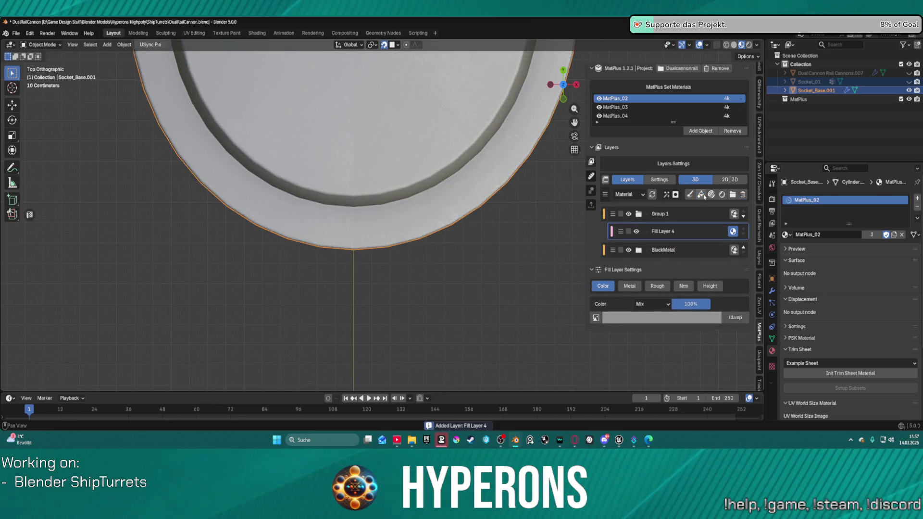
pyautogui.click(666, 194)
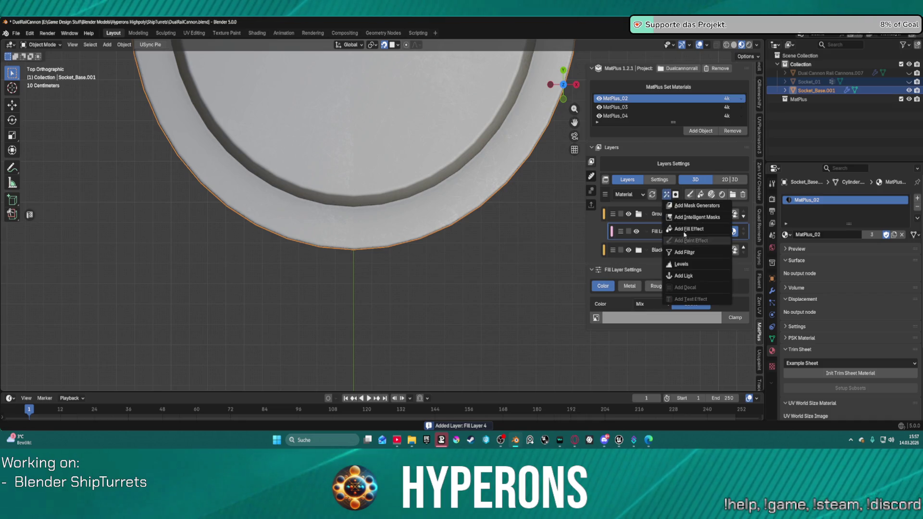
pyautogui.click(675, 194)
# Try a 4k Paint Effect on the mask with a test dab on the ring, then undo it.
pyautogui.click(692, 215)
pyautogui.click(666, 194)
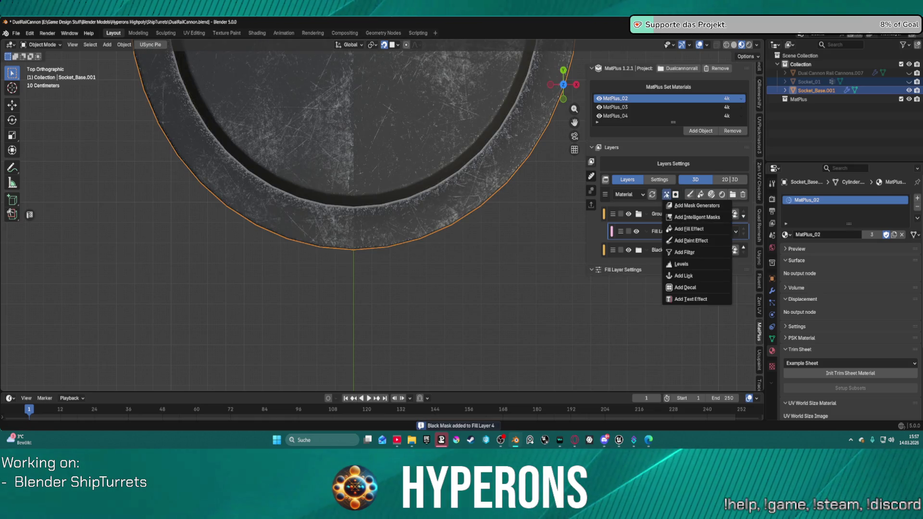
pyautogui.click(692, 241)
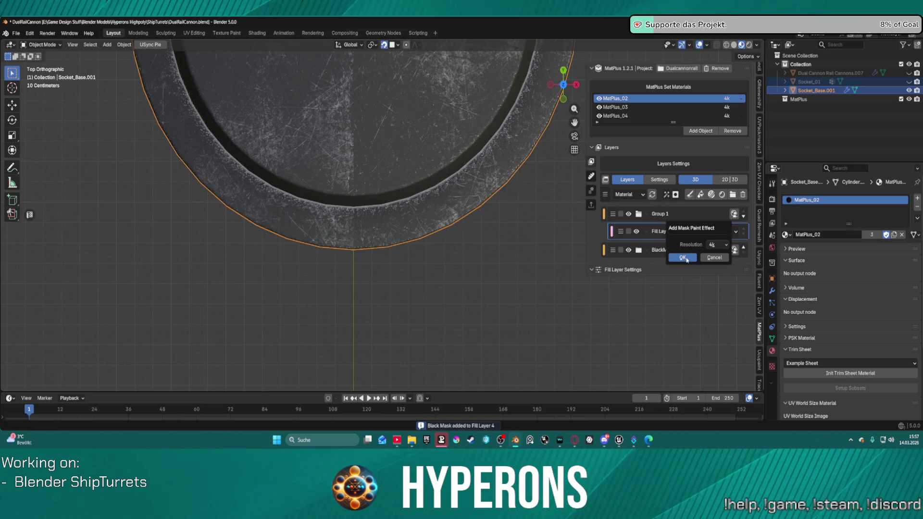
pyautogui.click(683, 258)
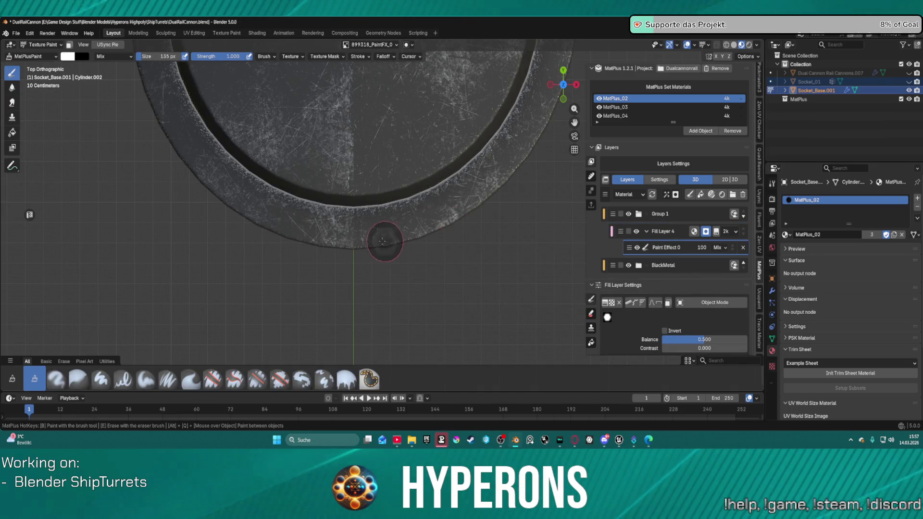
pyautogui.click(354, 227)
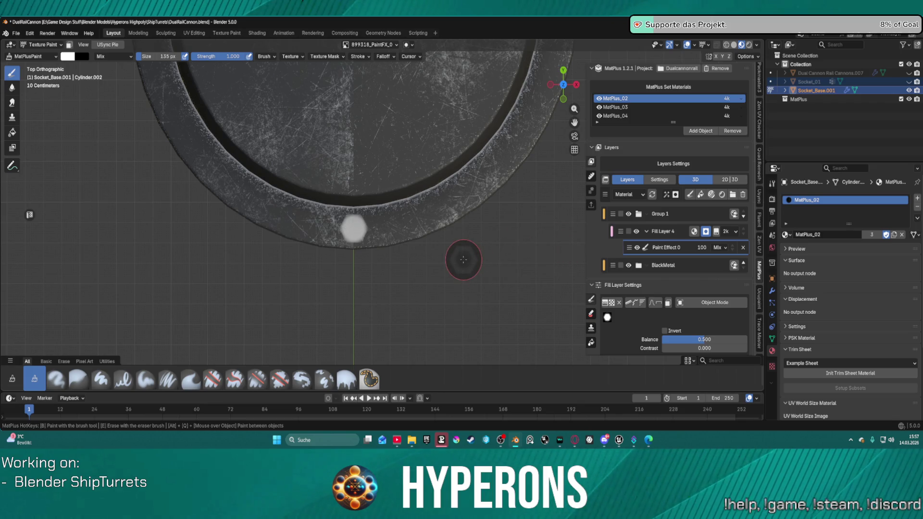
pyautogui.hotkey('ctrl', 'z')
pyautogui.hotkey('ctrl', 'z')
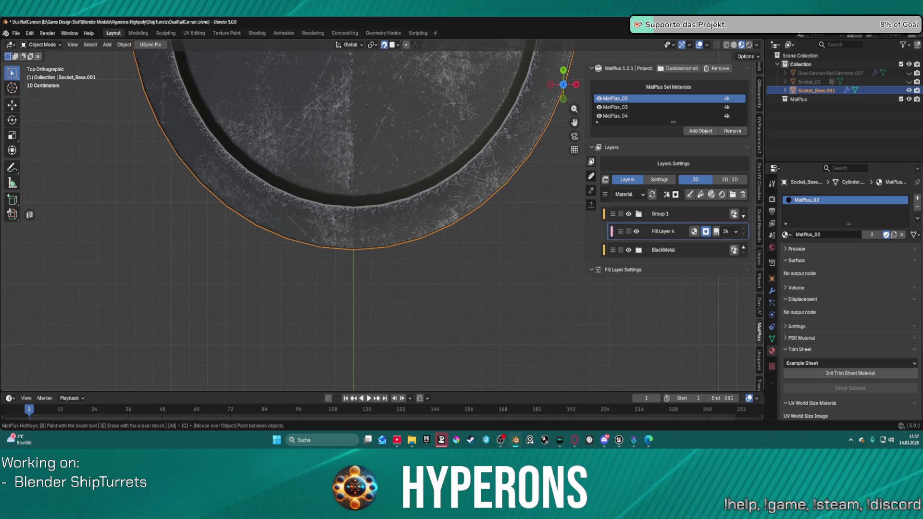
# Add another 4k Paint Effect to the mask, then undo it.
pyautogui.click(666, 195)
pyautogui.click(685, 218)
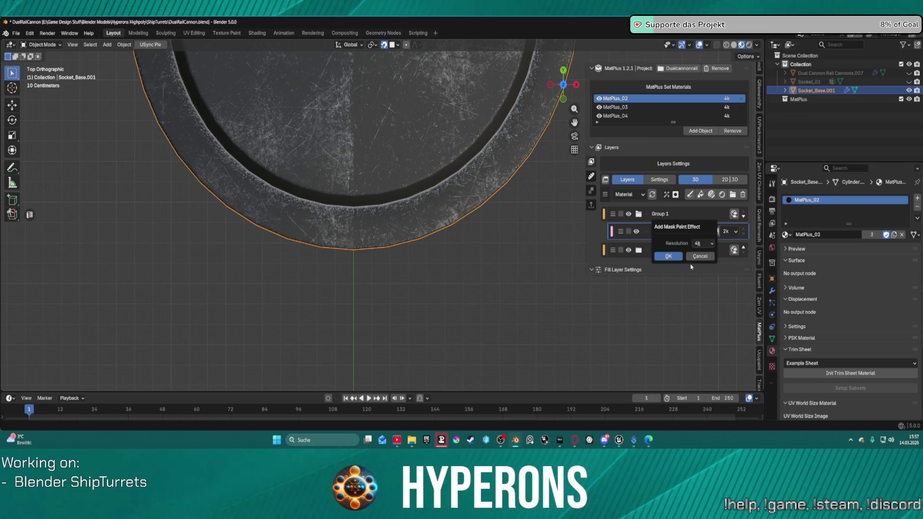
pyautogui.click(668, 256)
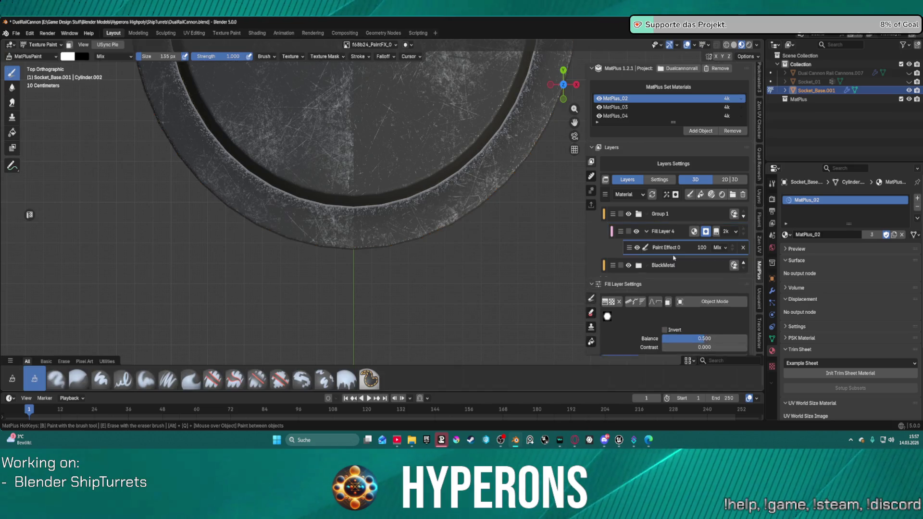
pyautogui.scroll(-5, 689, 309)
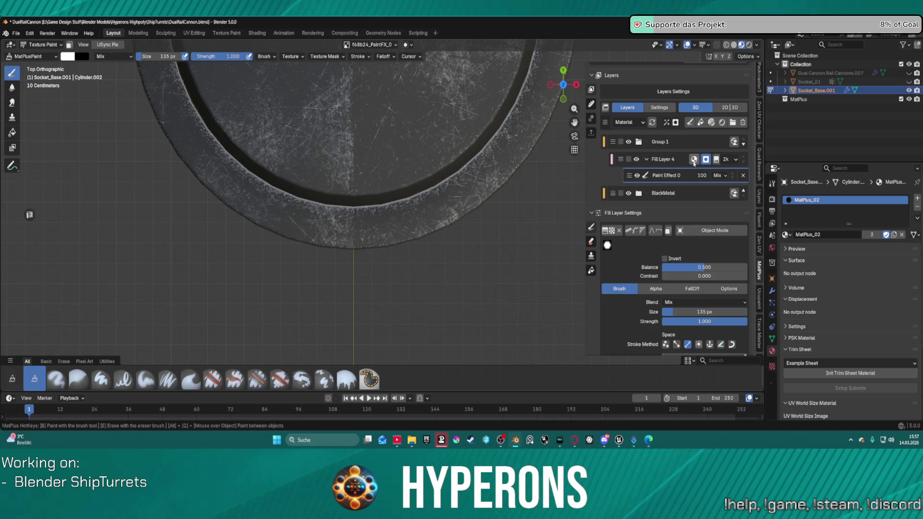
pyautogui.hotkey('ctrl', 'z')
# Enable Fill Layer 4's normal and height channels and raise height to 0.126.
pyautogui.click(710, 286)
pyautogui.click(683, 286)
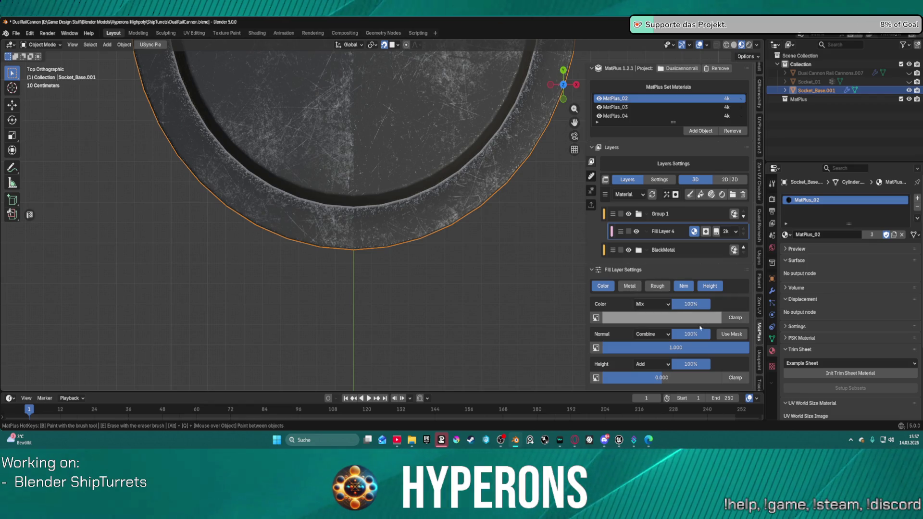
pyautogui.moveTo(673, 377); pyautogui.dragTo(672, 378)
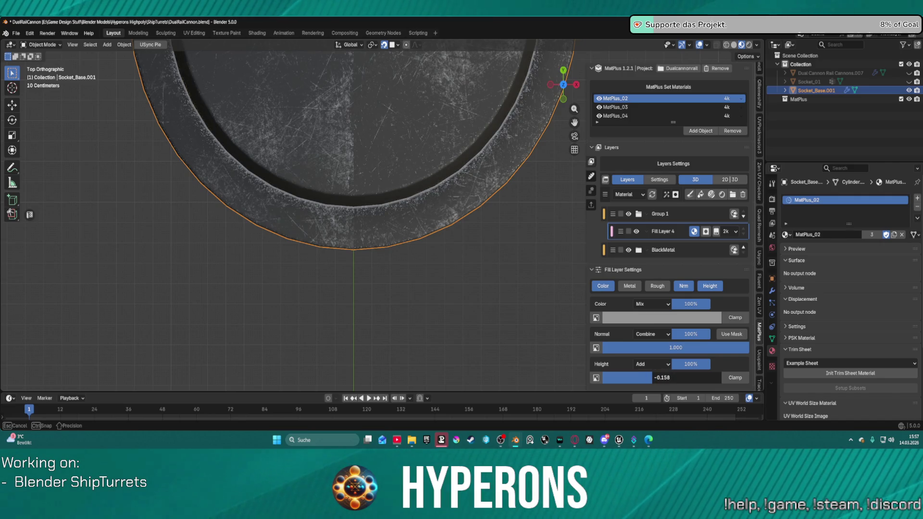
pyautogui.moveTo(672, 377); pyautogui.dragTo(672, 377)
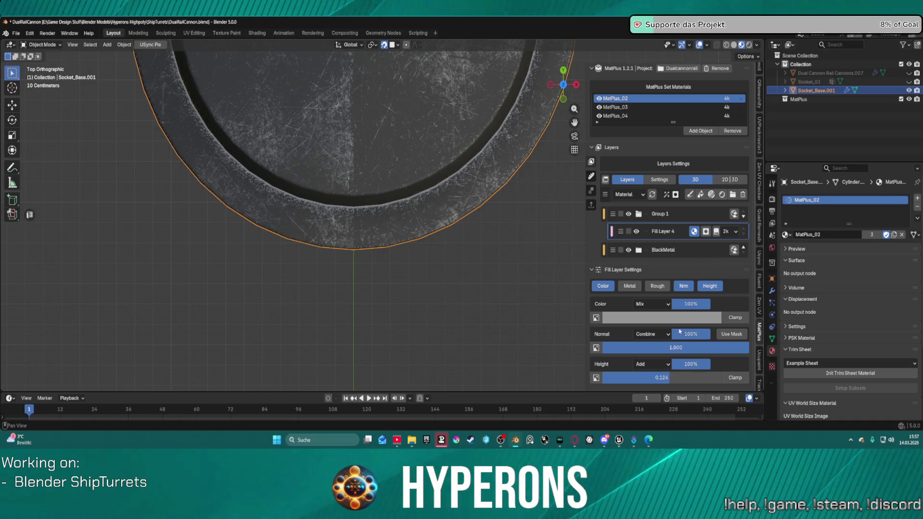
# Select Fill Layer 4's Paint Effect 0 mask and enter Paint Mode on the socket.
pyautogui.click(706, 233)
pyautogui.click(678, 248)
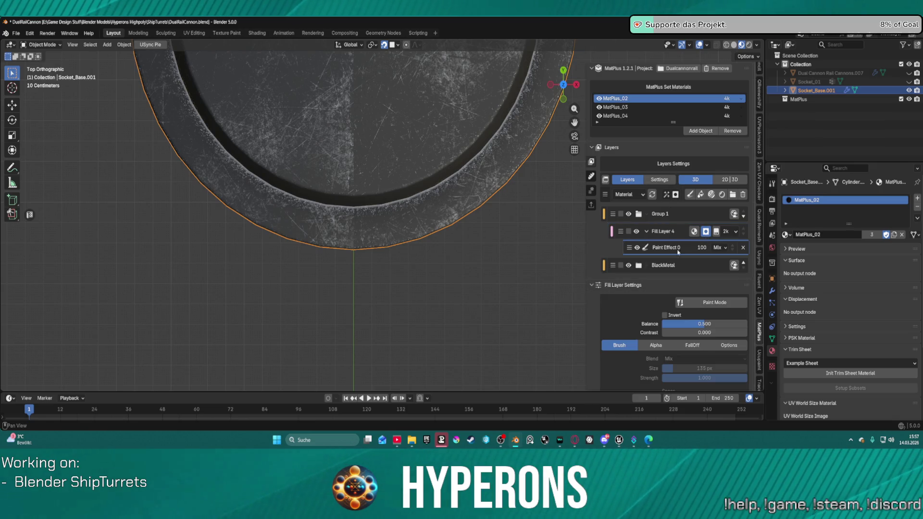
pyautogui.click(704, 302)
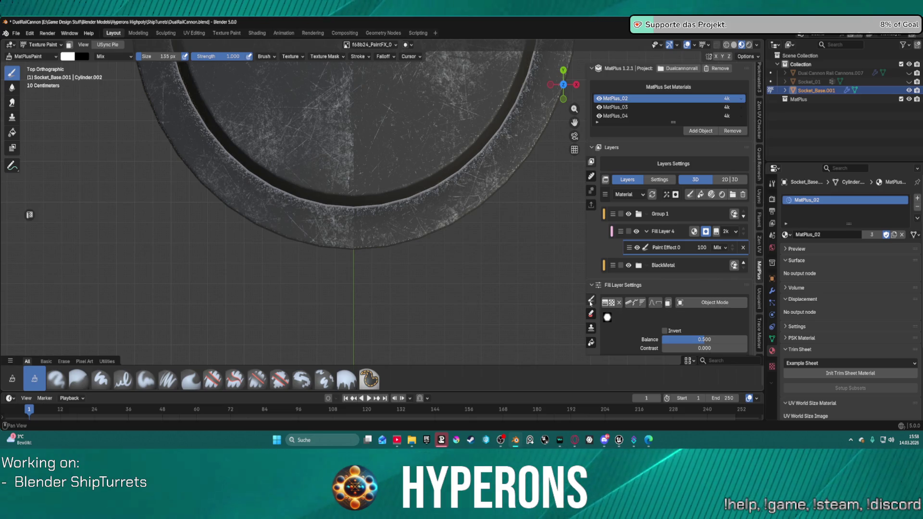
pyautogui.scroll(-5, 695, 278)
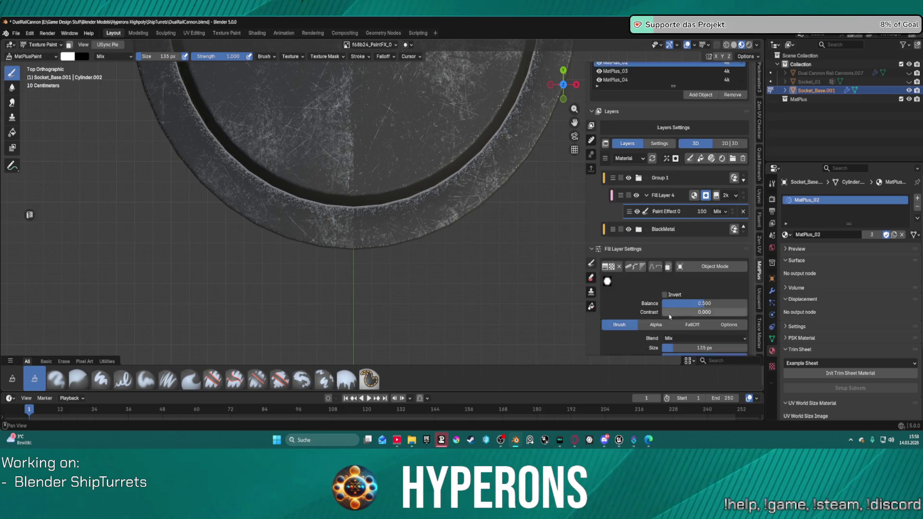
# Review the brush Falloff, Options, Alpha and Brush size/strength settings.
pyautogui.click(693, 253)
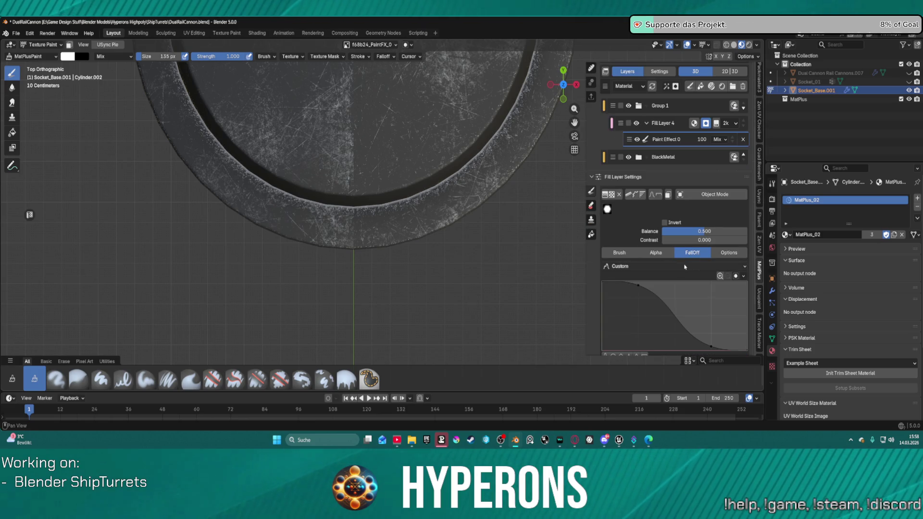
pyautogui.scroll(-4, 690, 258)
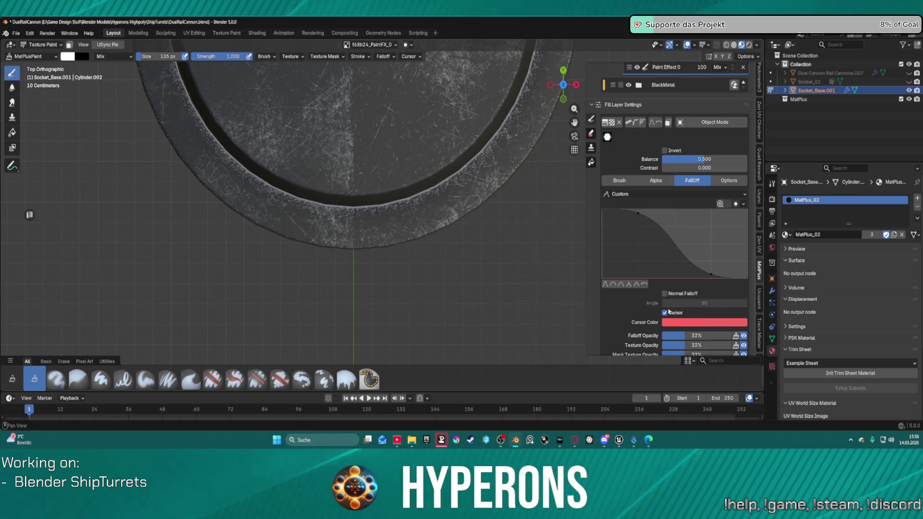
pyautogui.click(678, 311)
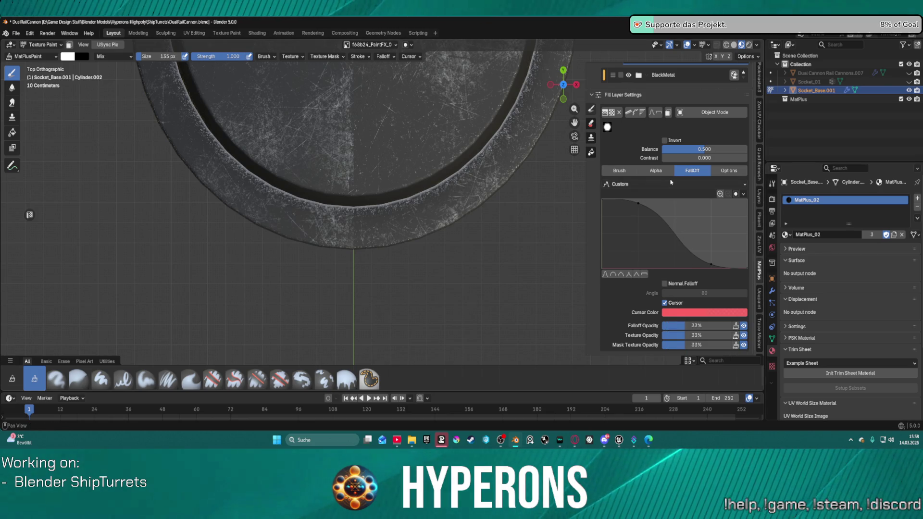
pyautogui.click(729, 170)
pyautogui.scroll(5, 743, 174)
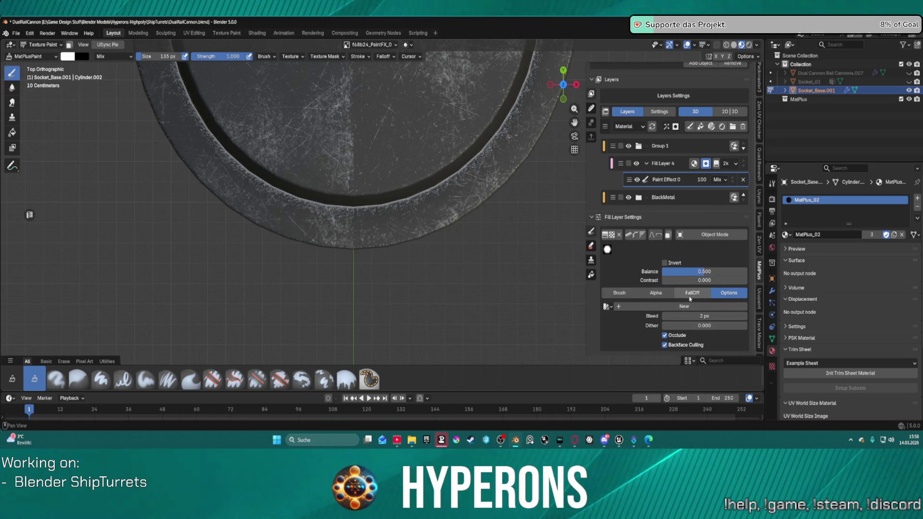
pyautogui.click(665, 294)
pyautogui.scroll(-2, 695, 336)
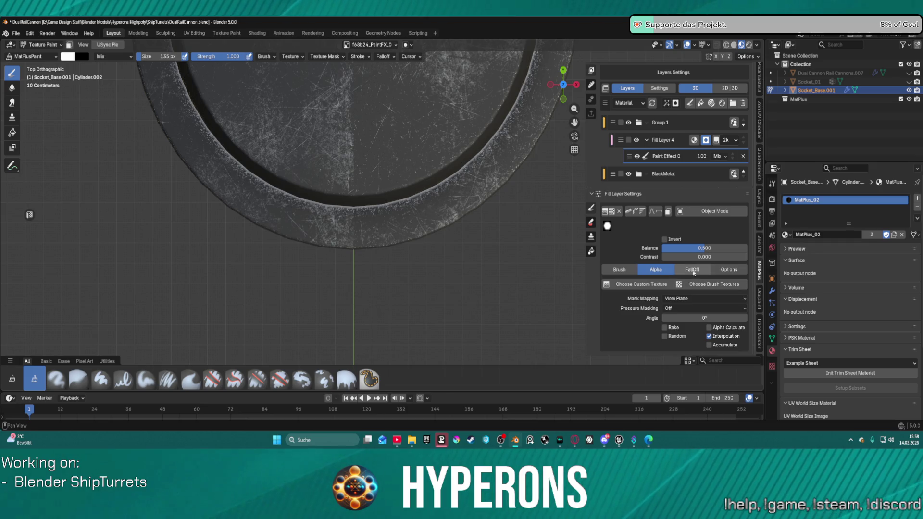
pyautogui.click(619, 270)
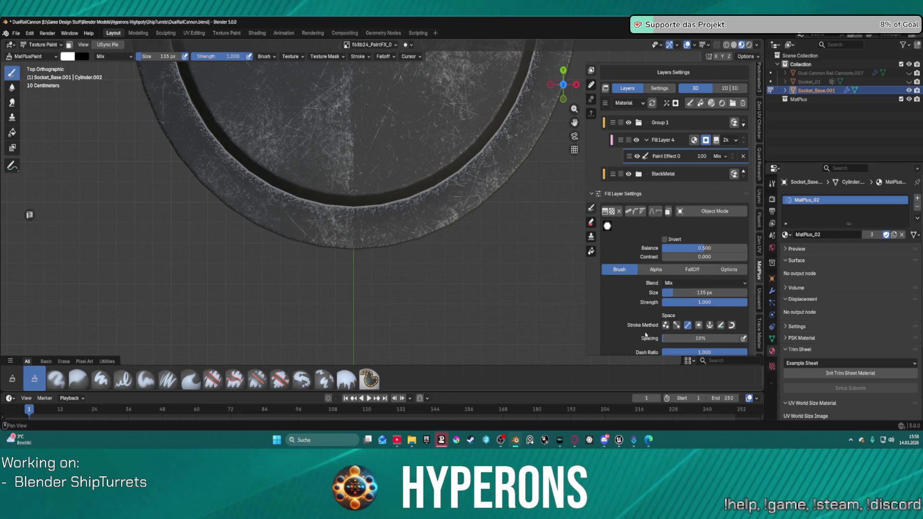
pyautogui.scroll(-5, 636, 339)
pyautogui.scroll(-2, 636, 340)
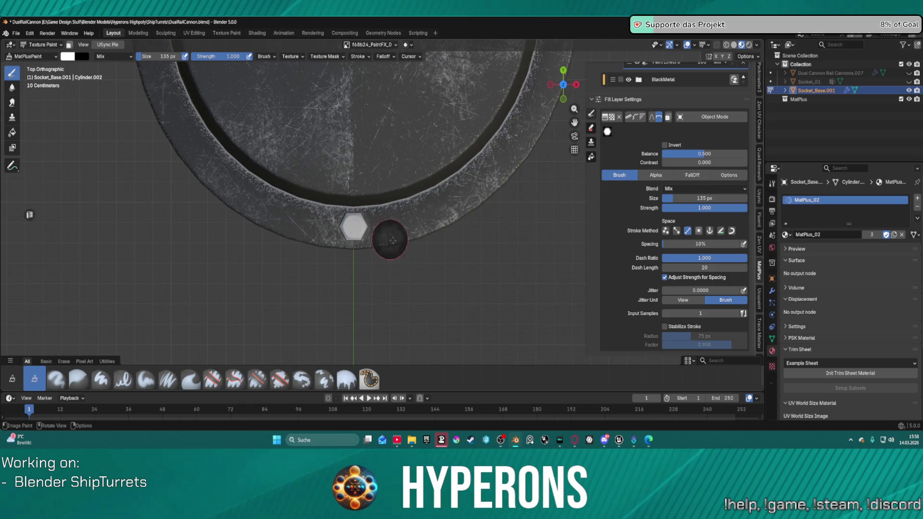
# Undo the hexagon test dab, return to Top view, and open the brush alpha library.
pyautogui.moveTo(439, 258)
pyautogui.mouseDown(button='middle')
pyautogui.moveTo(428, 262)
pyautogui.moveTo(415, 223)
pyautogui.moveTo(418, 200)
pyautogui.moveTo(426, 206)
pyautogui.moveTo(350, 207)
pyautogui.moveTo(345, 170)
pyautogui.mouseUp(button='middle')
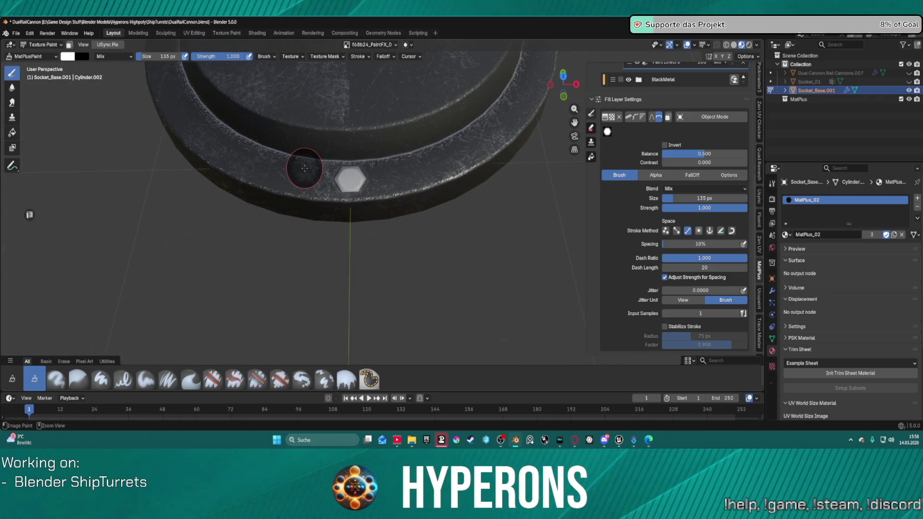
pyautogui.hotkey('ctrl', 'z')
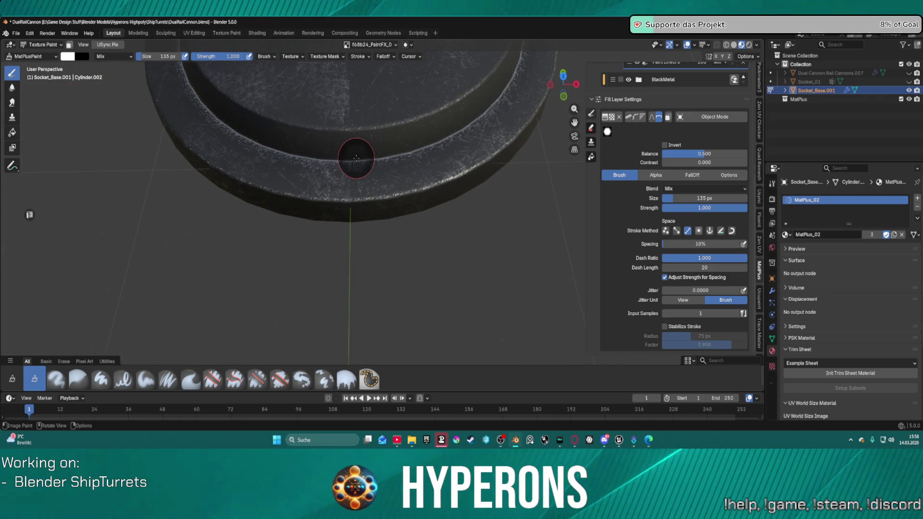
pyautogui.moveTo(373, 175)
pyautogui.mouseDown(button='middle')
pyautogui.moveTo(383, 189)
pyautogui.moveTo(374, 196)
pyautogui.mouseUp(button='middle')
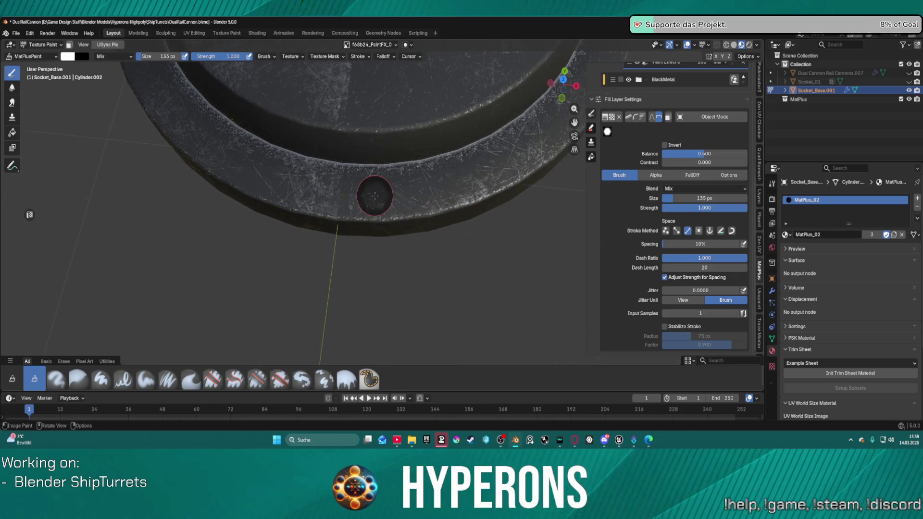
pyautogui.press('KP_3')
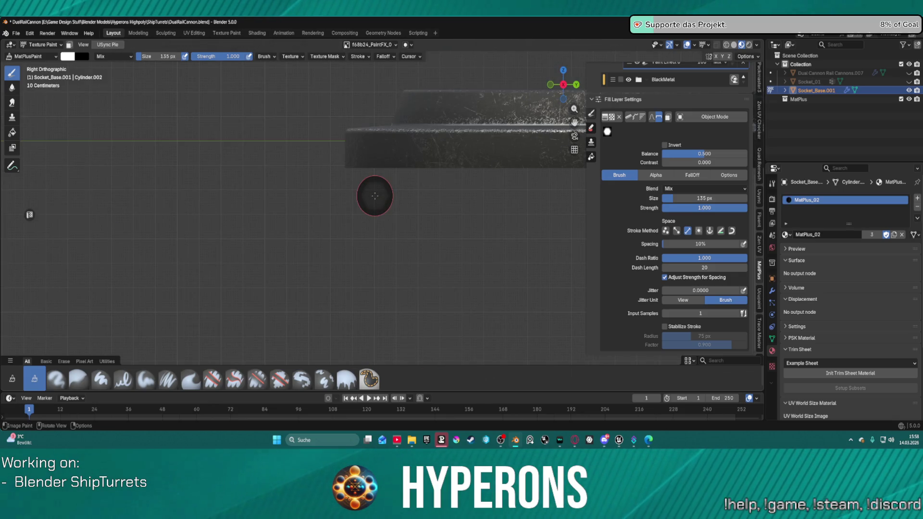
pyautogui.press('KP_7')
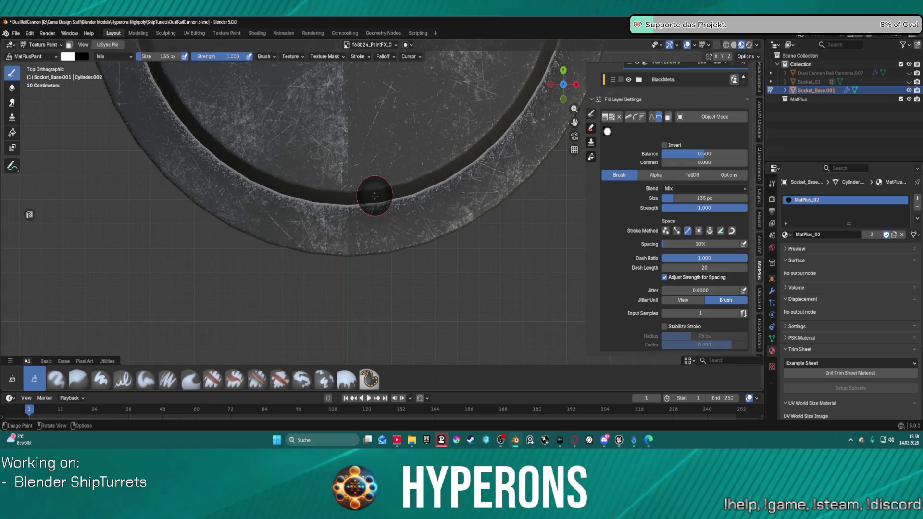
pyautogui.click(607, 131)
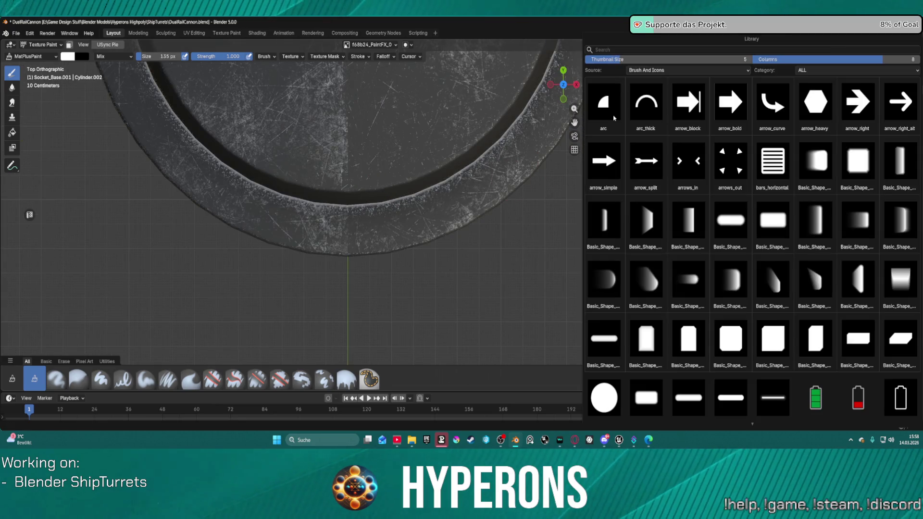
# Pick the Bolt_02_output alpha and stamp a bolt head on the rim's bottom, checking it at an angle.
pyautogui.scroll(-5, 755, 276)
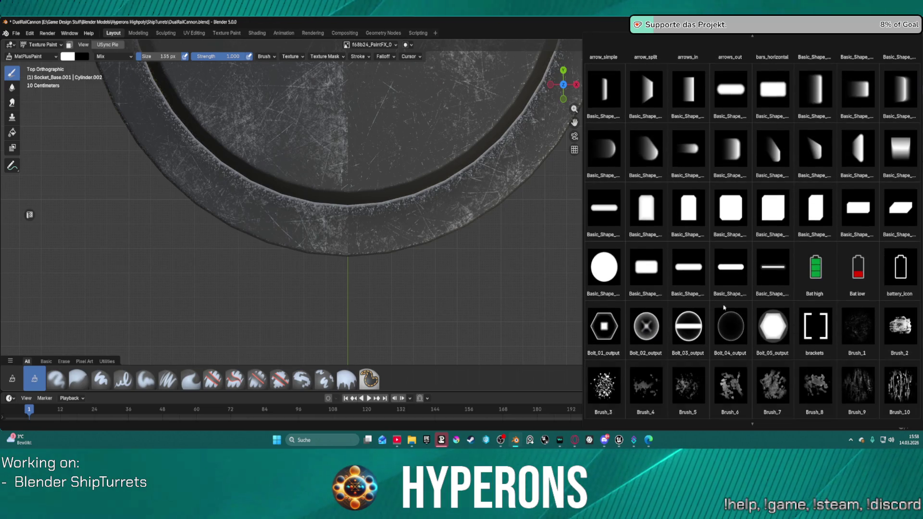
pyautogui.click(657, 335)
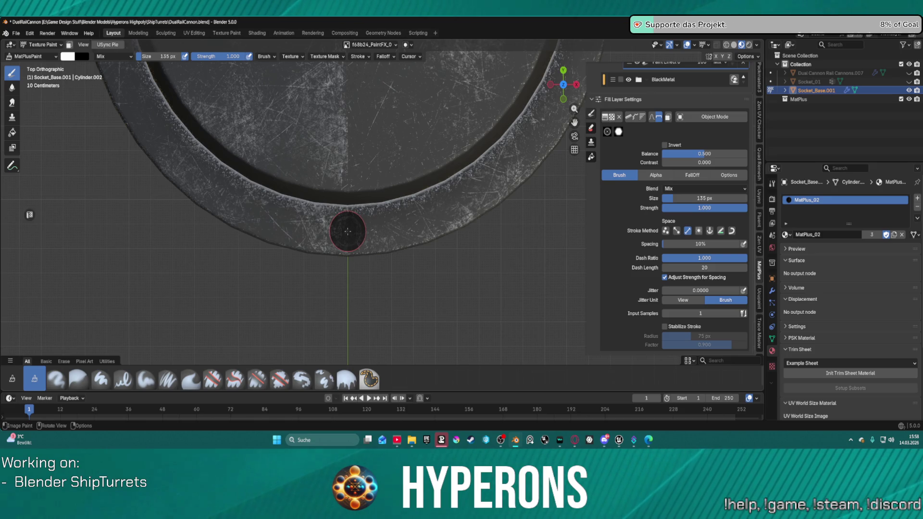
pyautogui.click(347, 232)
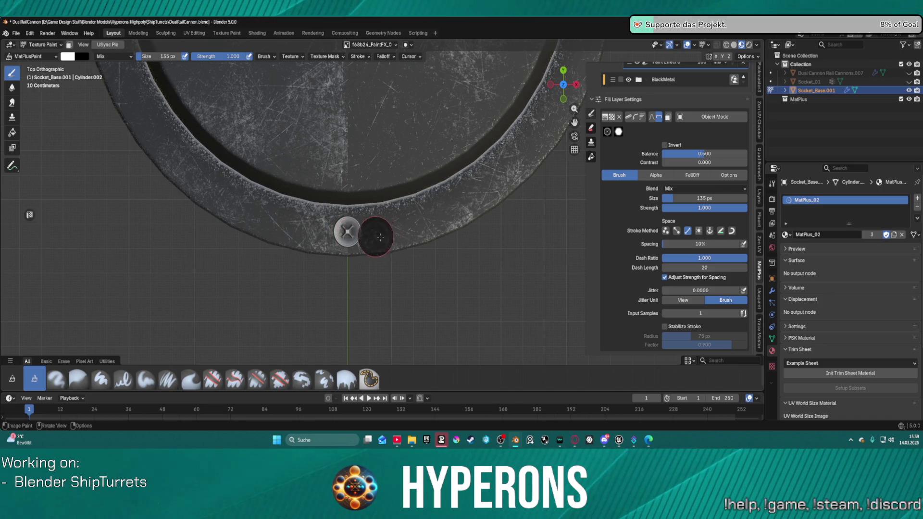
pyautogui.moveTo(391, 237)
pyautogui.mouseDown(button='middle')
pyautogui.moveTo(351, 154)
pyautogui.moveTo(340, 165)
pyautogui.moveTo(418, 179)
pyautogui.mouseUp(button='middle')
pyautogui.moveTo(500, 171); pyautogui.dragTo(490, 171, button='middle')
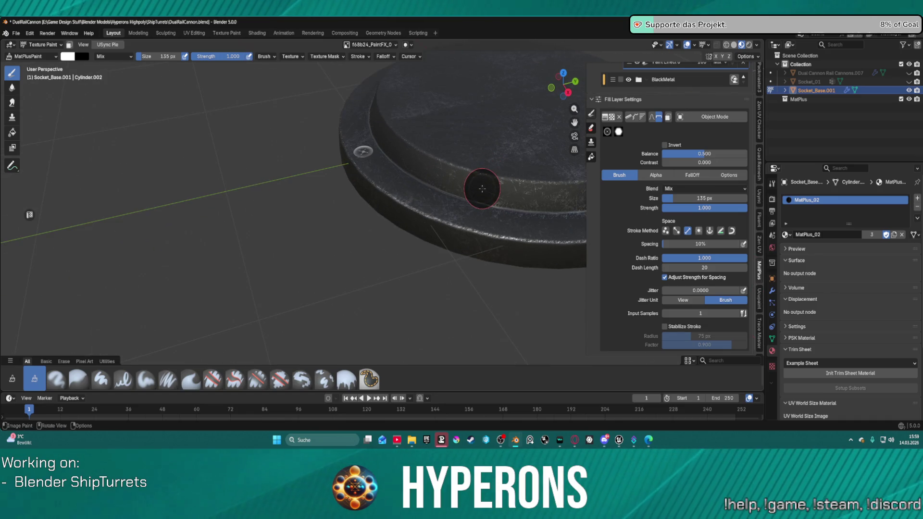
# Return to Top view, reposition the ring, and reduce the brush size to 70 px.
pyautogui.press('KP_1')
pyautogui.press('KP_7')
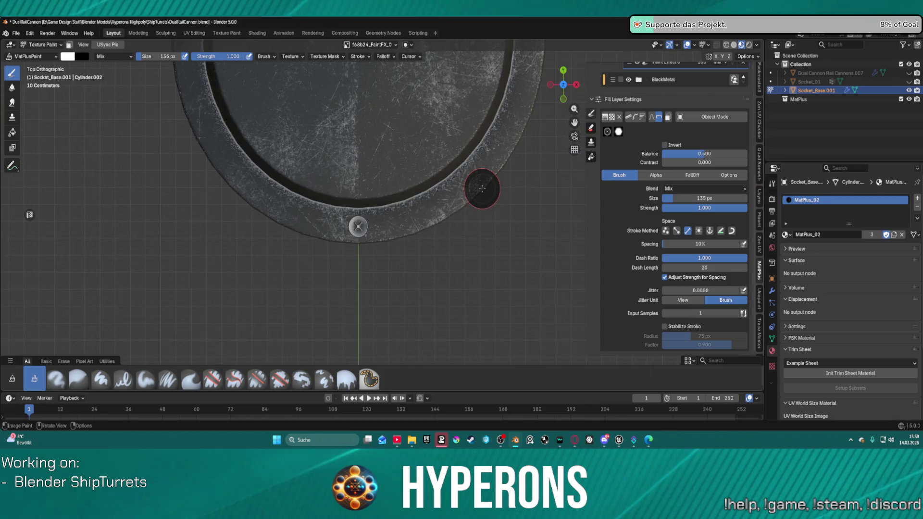
pyautogui.moveTo(481, 188)
pyautogui.keyDown('shift'); pyautogui.mouseDown(button='middle')
pyautogui.moveTo(463, 159)
pyautogui.moveTo(392, 264)
pyautogui.moveTo(397, 202)
pyautogui.mouseUp(button='middle'); pyautogui.keyUp('shift')
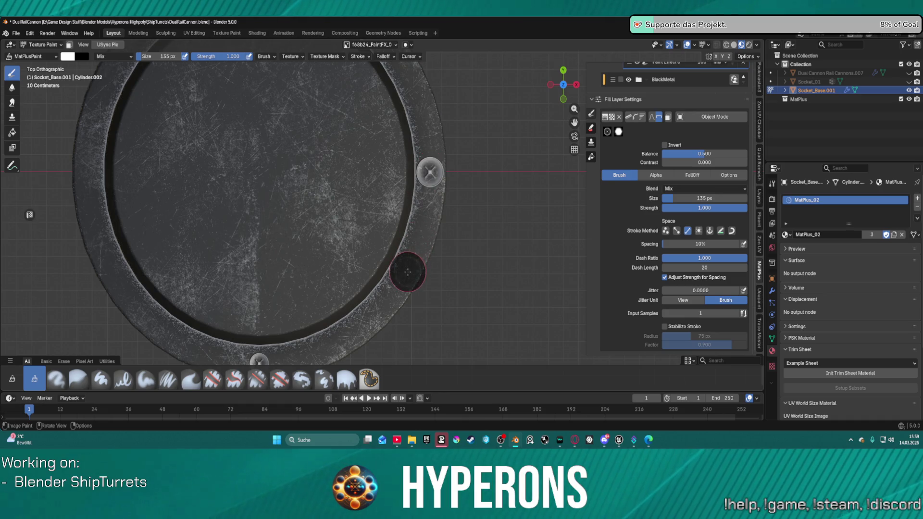
pyautogui.scroll(-3, 403, 262)
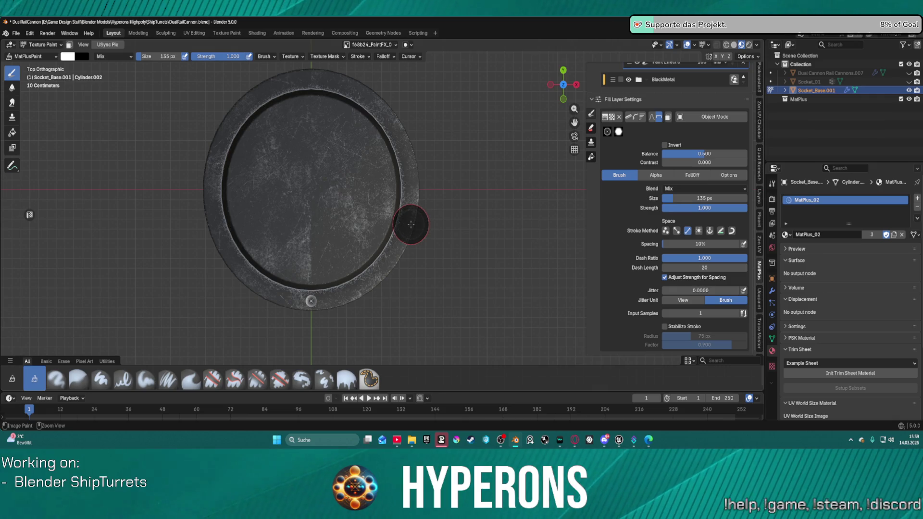
pyautogui.scroll(2, 397, 263)
pyautogui.press('[')
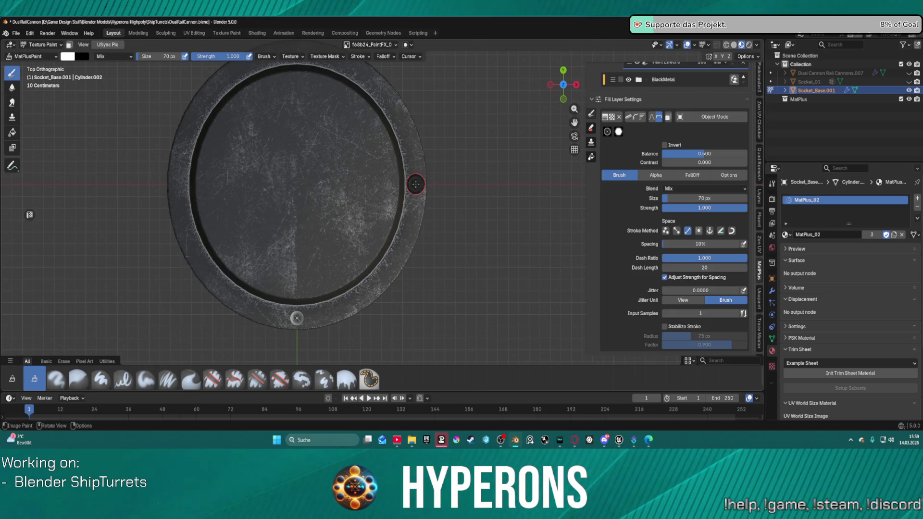
# Stamp a bolt head at the top of the rim and zoom out to see the whole ring.
pyautogui.moveTo(305, 108); pyautogui.dragTo(297, 166, button='middle')
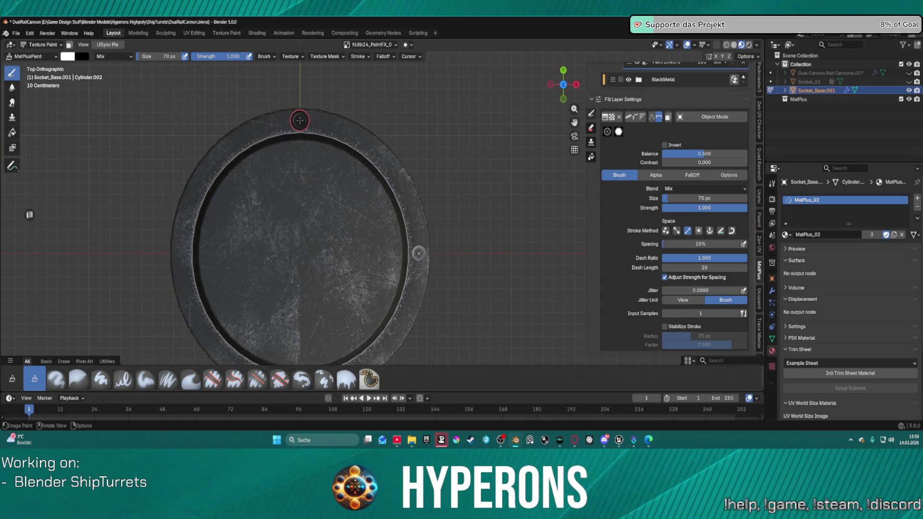
pyautogui.click(300, 120)
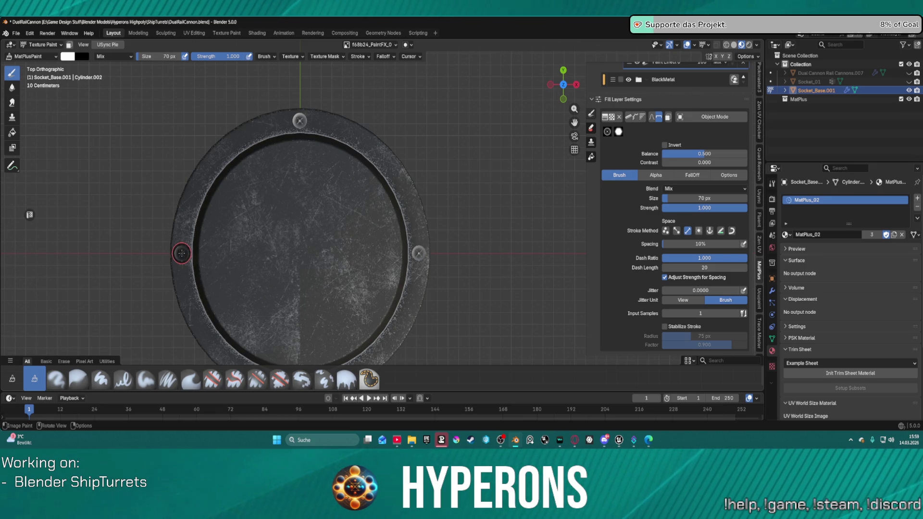
pyautogui.scroll(-3, 398, 233)
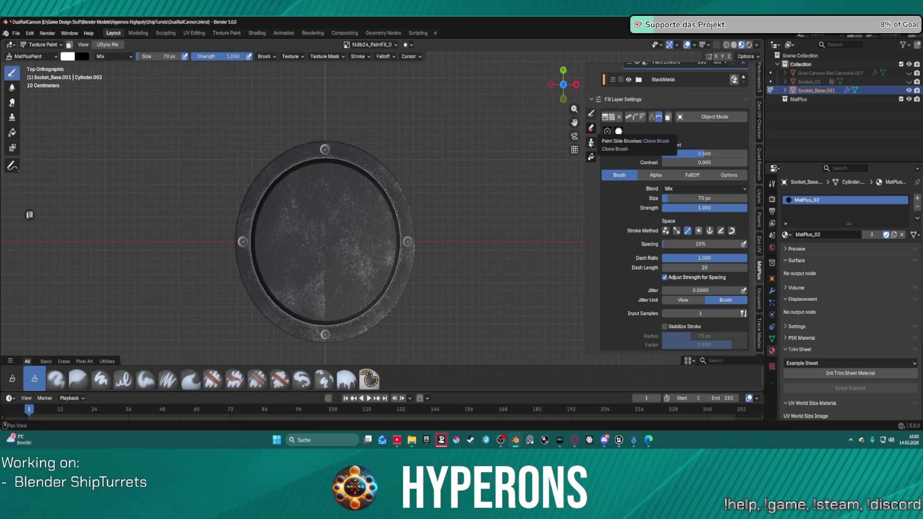
# Try the Clone brush, switch back to MatPlusPaint, and bring the Layers panel into view.
pyautogui.click(591, 143)
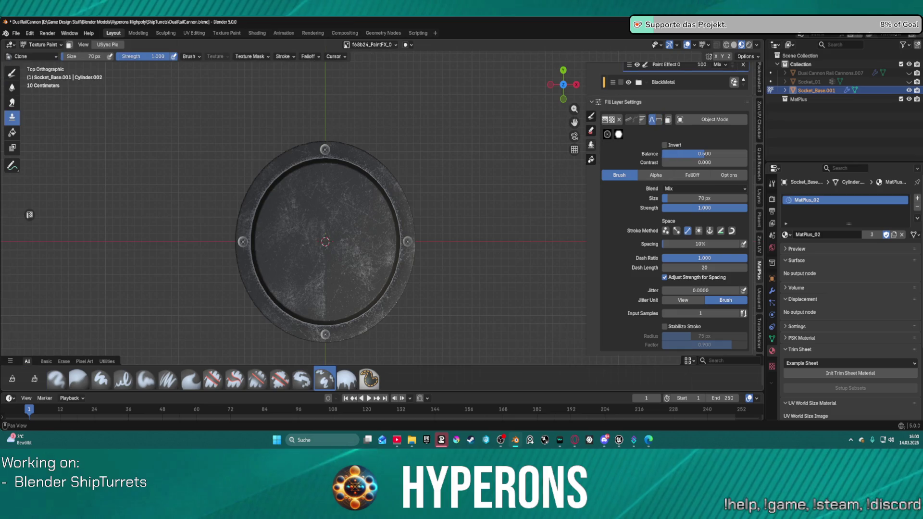
pyautogui.click(591, 118)
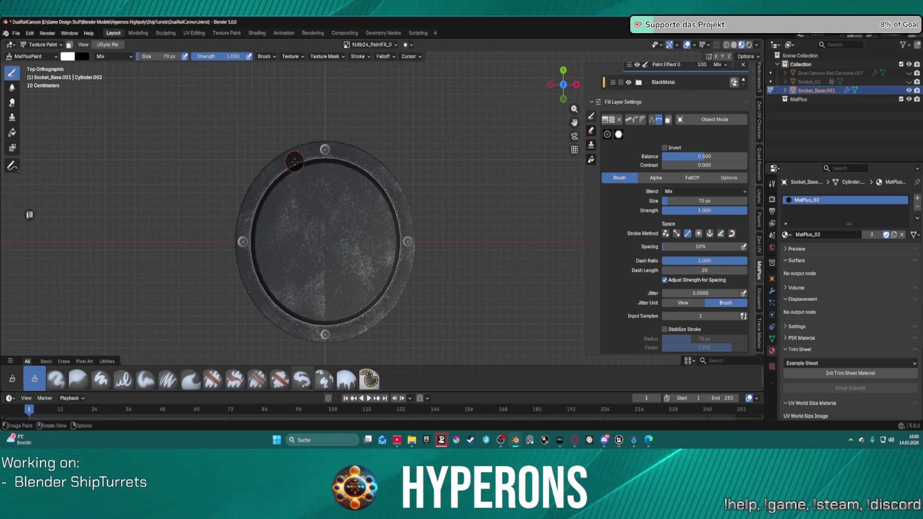
pyautogui.scroll(8, 744, 131)
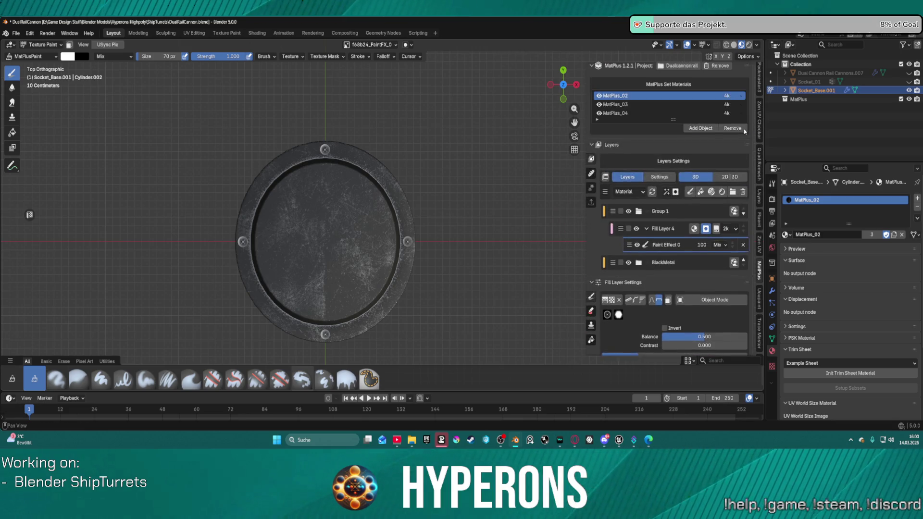
pyautogui.scroll(1, 736, 130)
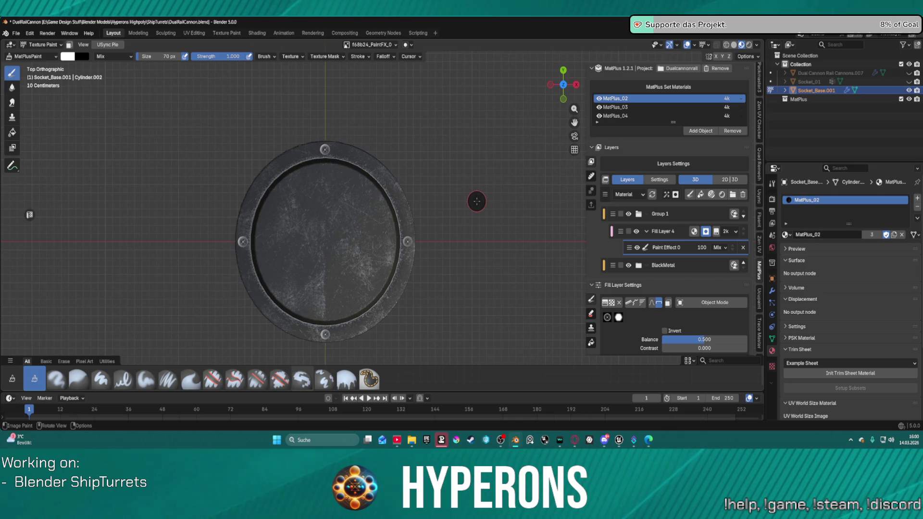
# Delete the Paint Effect 0 layer and add a Decal effect to Fill Layer 4.
pyautogui.click(744, 249)
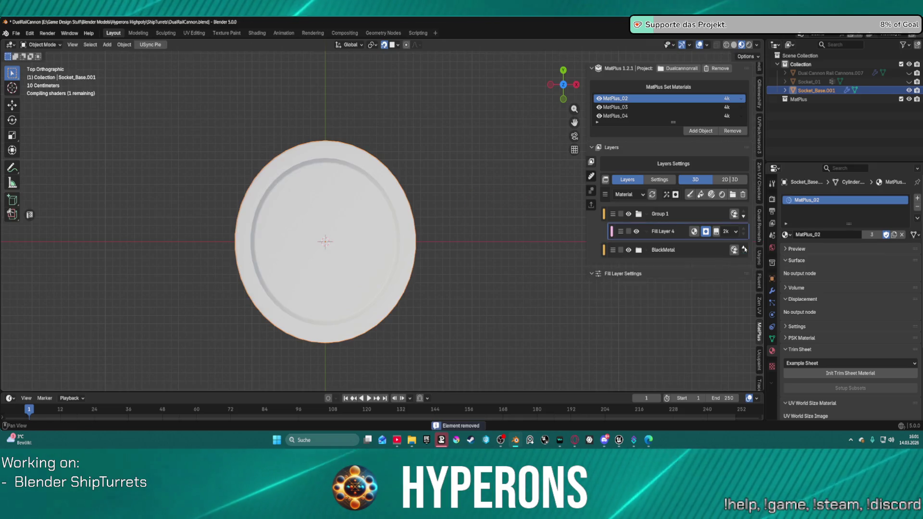
pyautogui.click(665, 194)
pyautogui.click(687, 289)
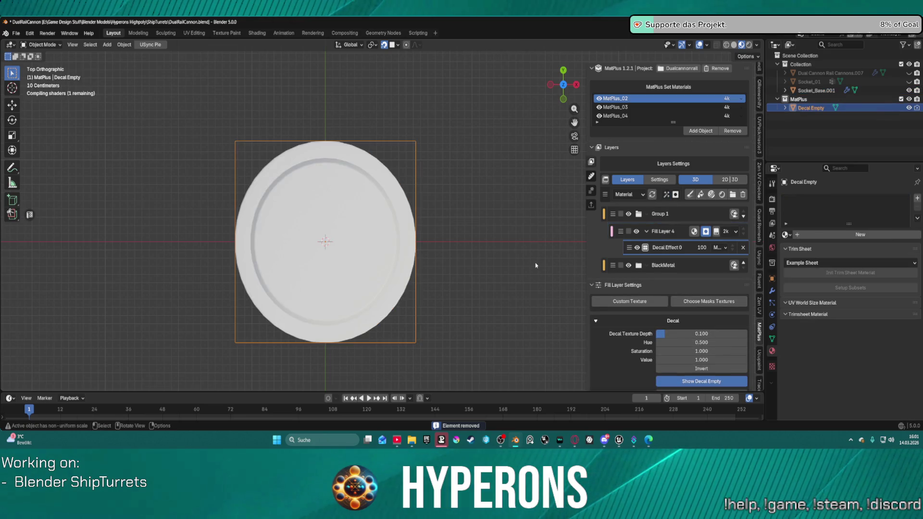
# Browse the HardSurface decal textures and choose Bolt_02_output as the decal image.
pyautogui.click(658, 302)
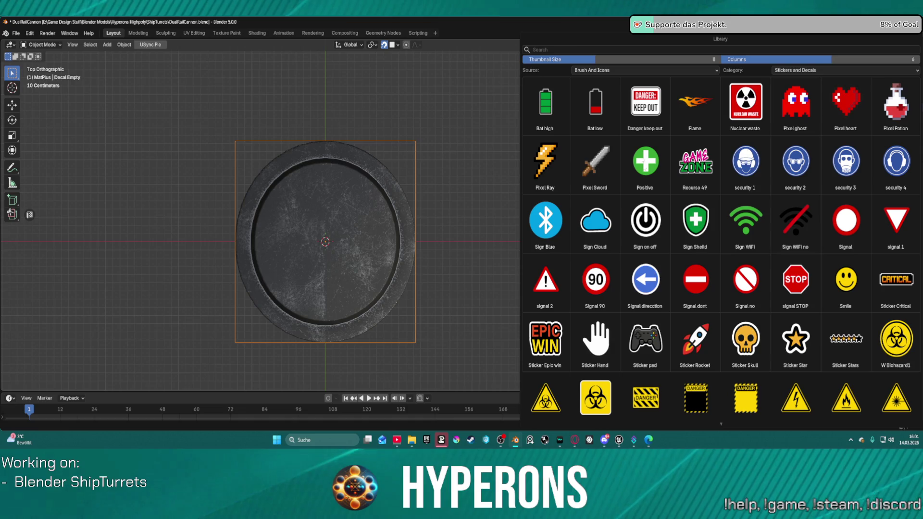
pyautogui.click(817, 70)
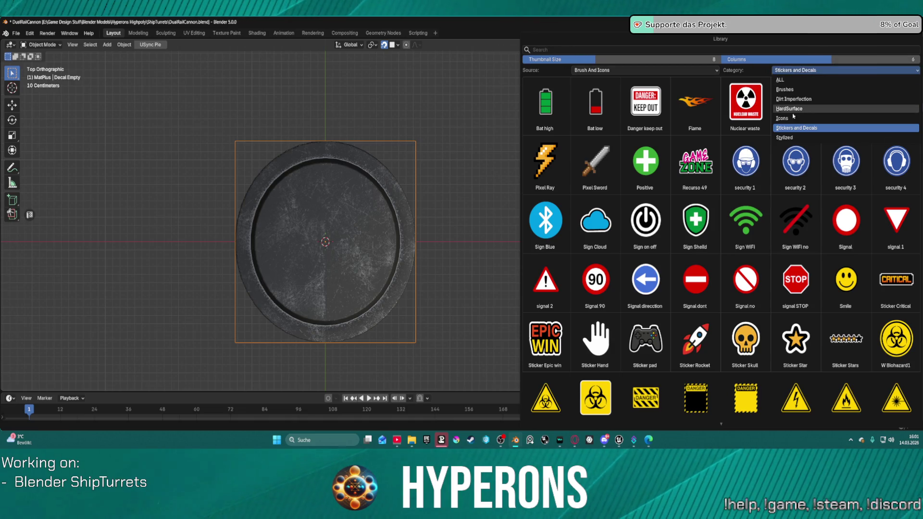
pyautogui.click(793, 110)
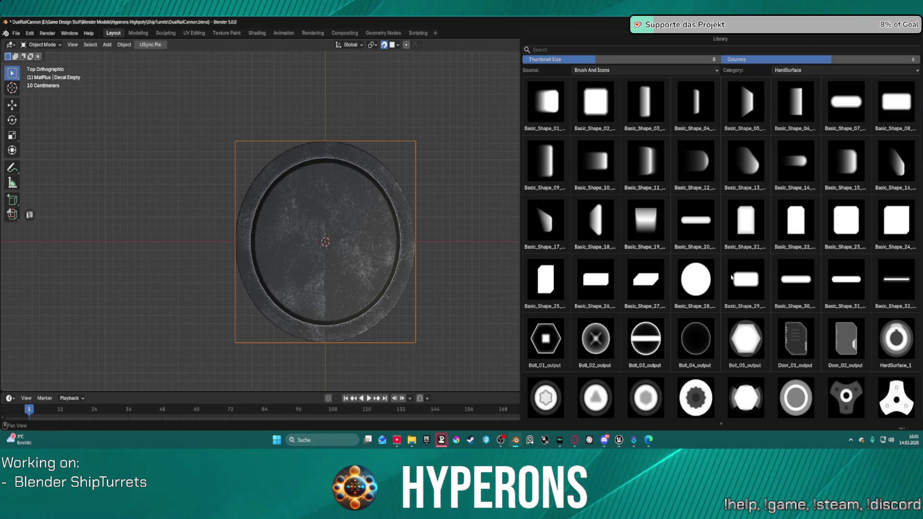
pyautogui.scroll(-3, 732, 278)
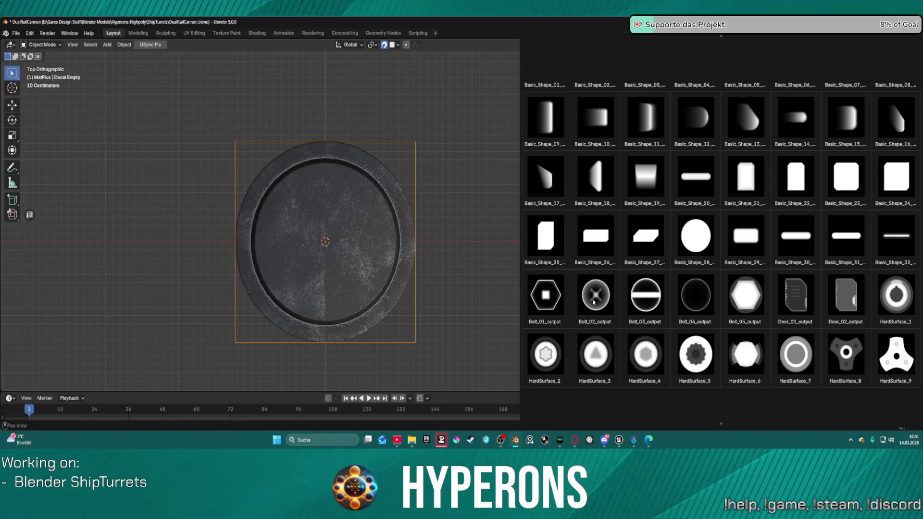
pyautogui.click(594, 303)
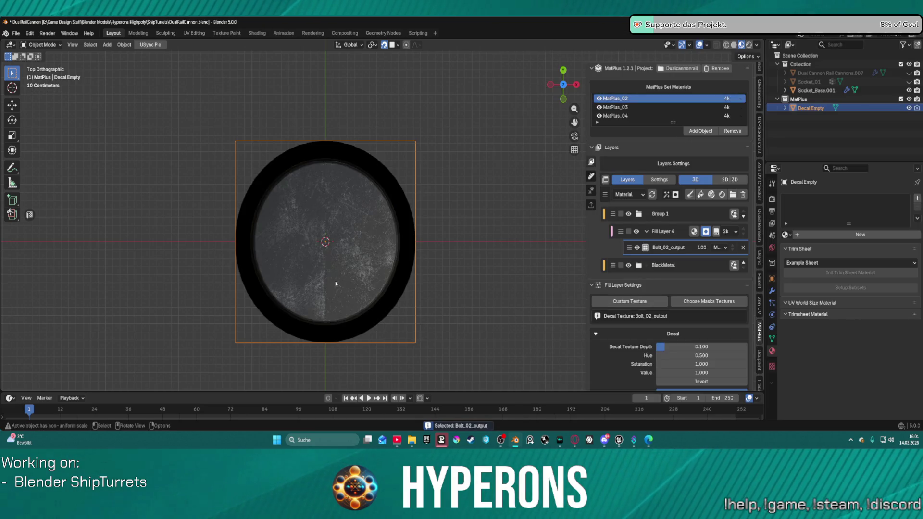
# Scale the decal empty down to about 0.094 and move it along Y to the rim's bottom edge.
pyautogui.press('s')
pyautogui.press('Escape')
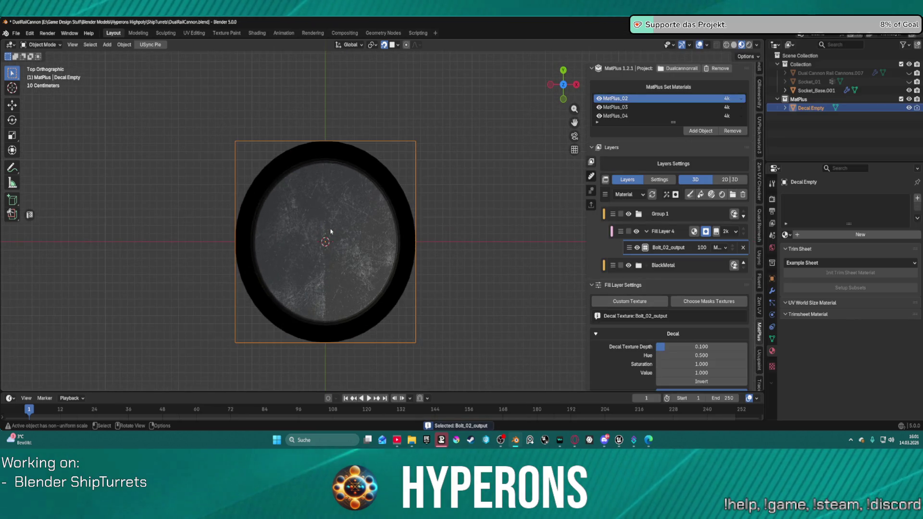
pyautogui.press('s')
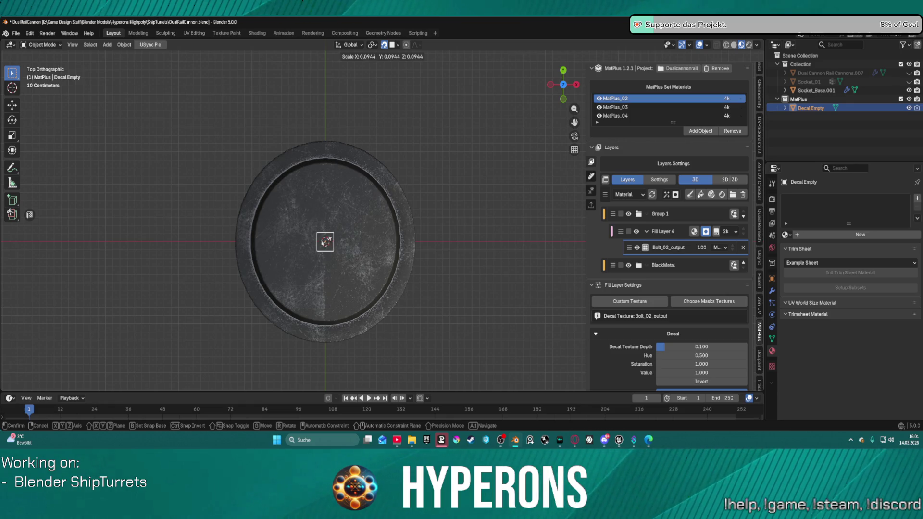
pyautogui.click(326, 242)
pyautogui.press('g')
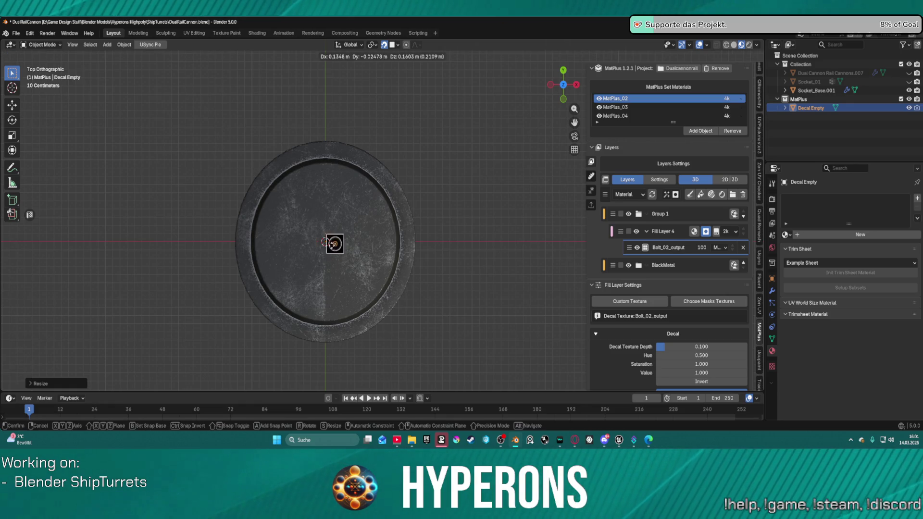
pyautogui.press('x')
pyautogui.press('y')
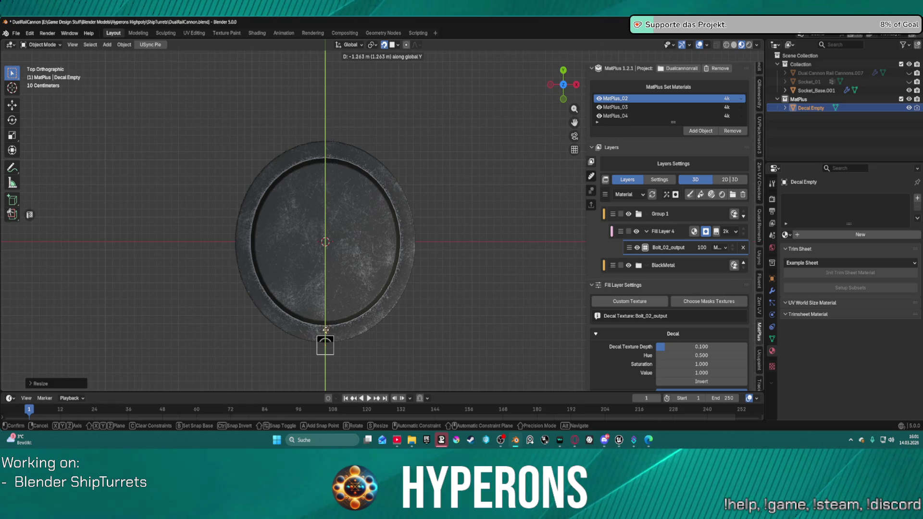
pyautogui.click(326, 333)
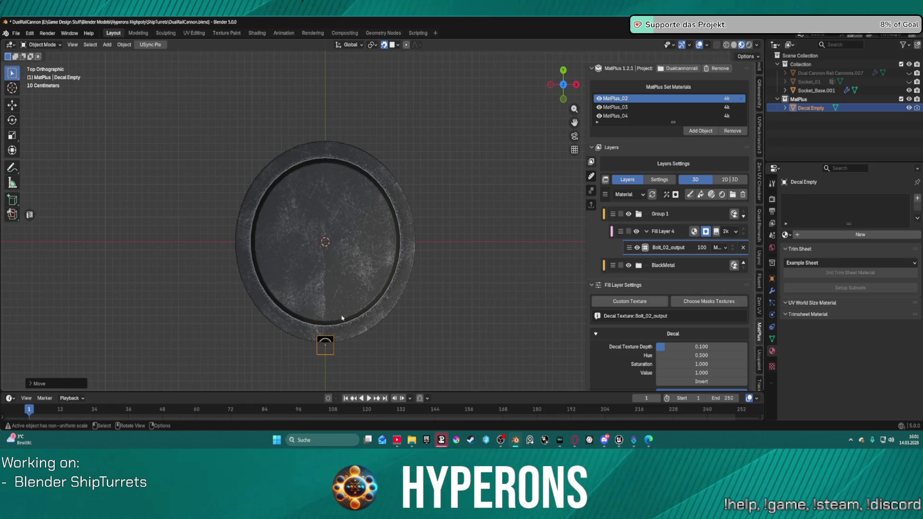
# Centre the decal on the rim edge and switch on Use Luminance as Alpha.
pyautogui.scroll(1, 337, 317)
pyautogui.press('KP_Decimal')
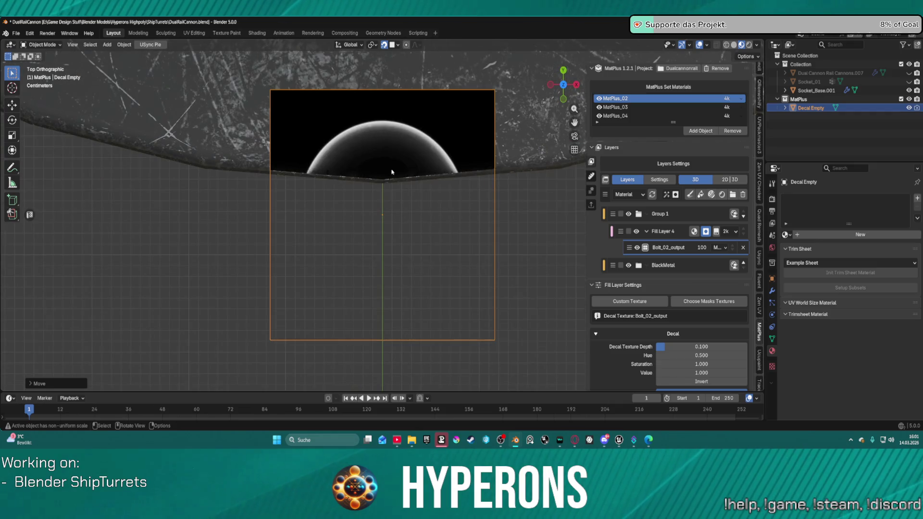
pyautogui.scroll(-8, 391, 172)
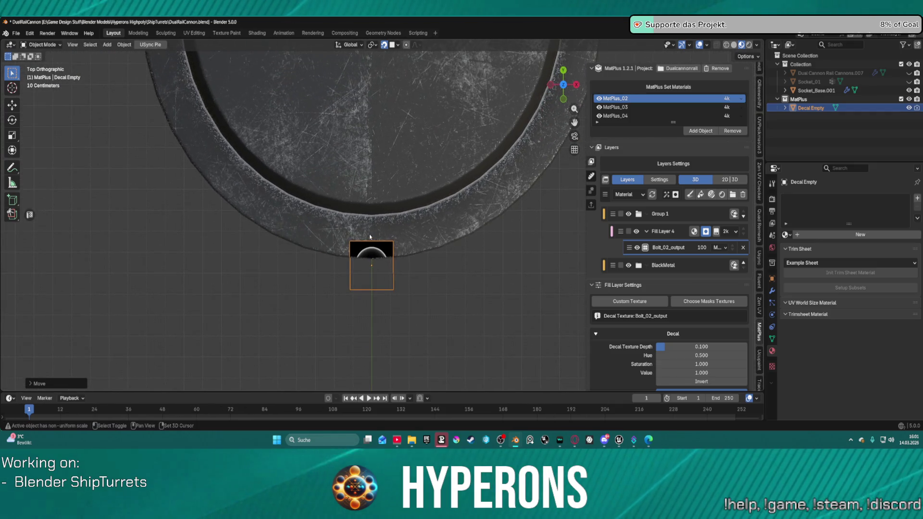
pyautogui.press('g')
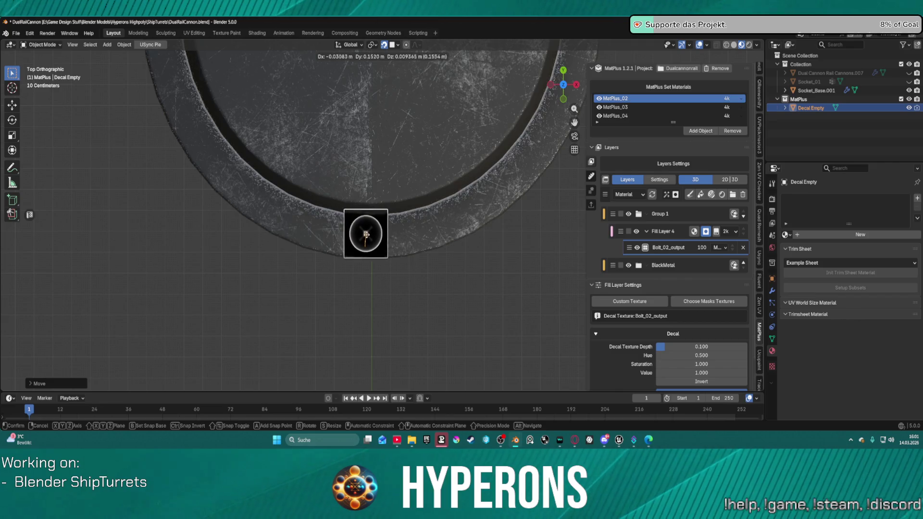
pyautogui.click(370, 237)
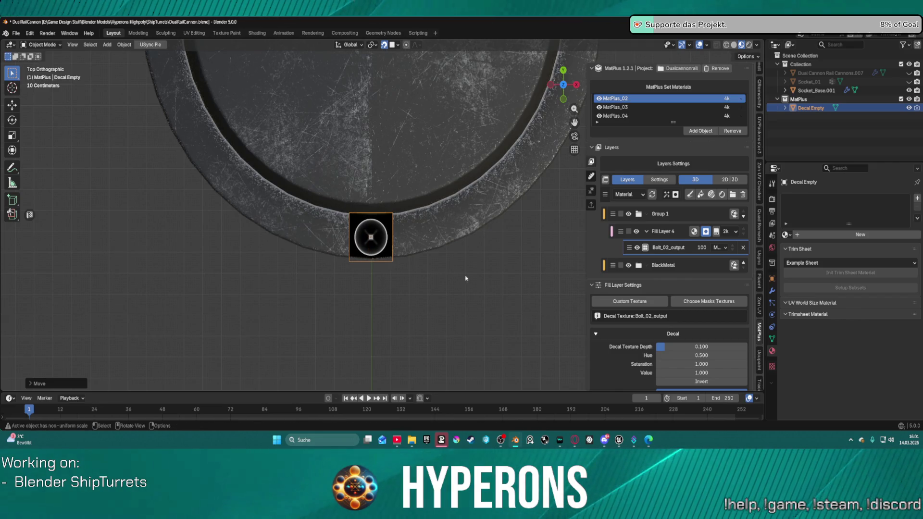
pyautogui.scroll(-2, 659, 374)
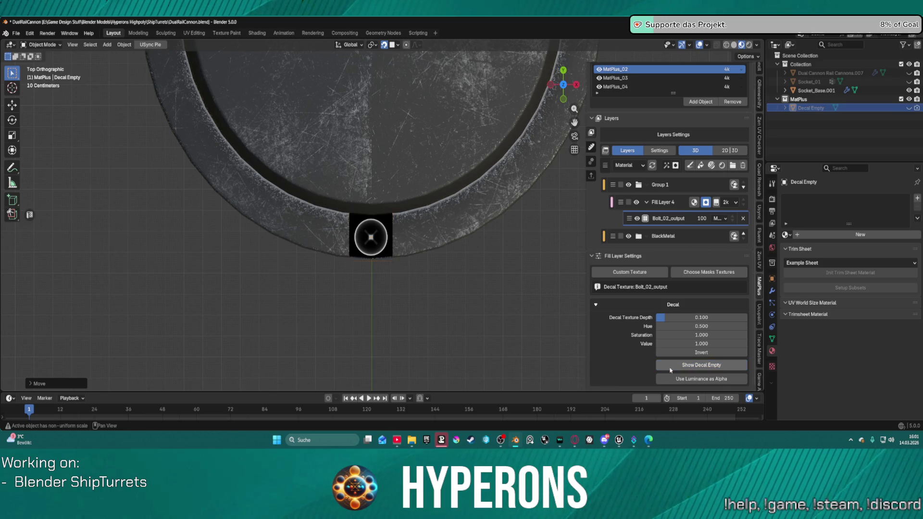
pyautogui.click(675, 379)
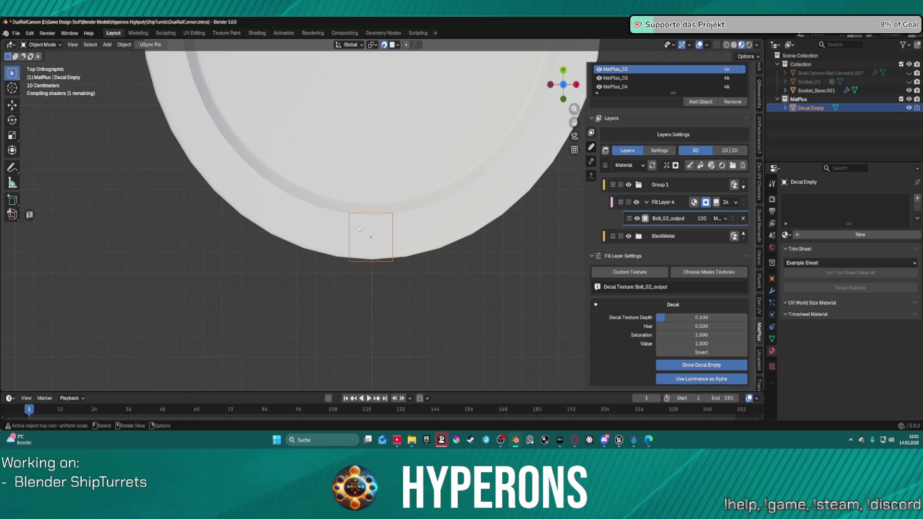
# Move the decal empty with a 0 offset so it stays centred on the rim front.
pyautogui.scroll(2, 359, 231)
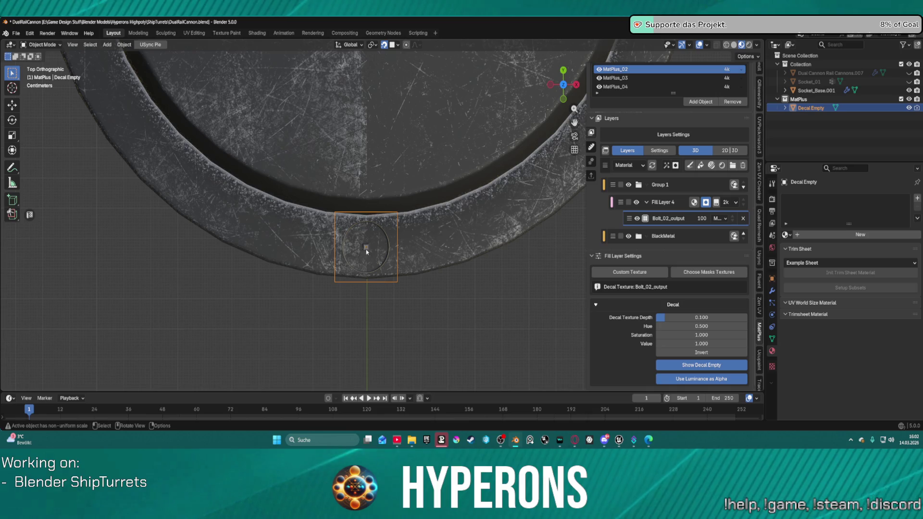
pyautogui.press('g')
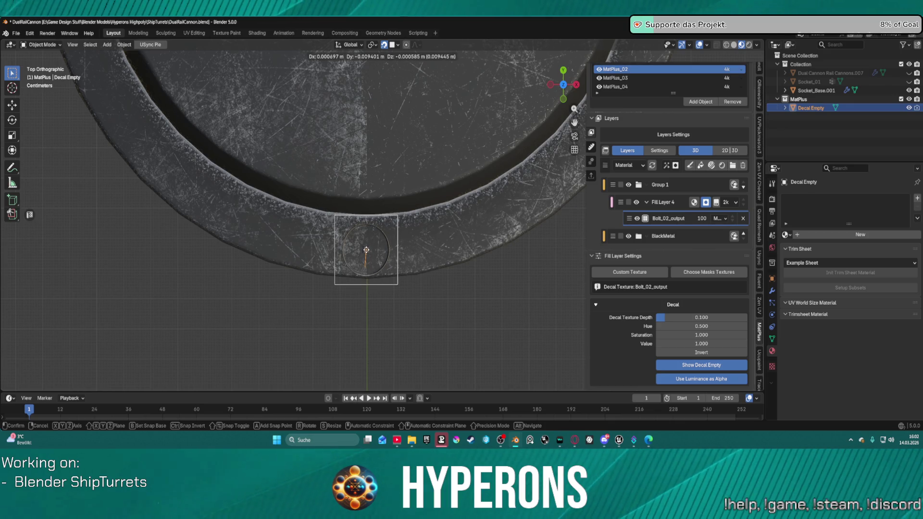
pyautogui.press('x')
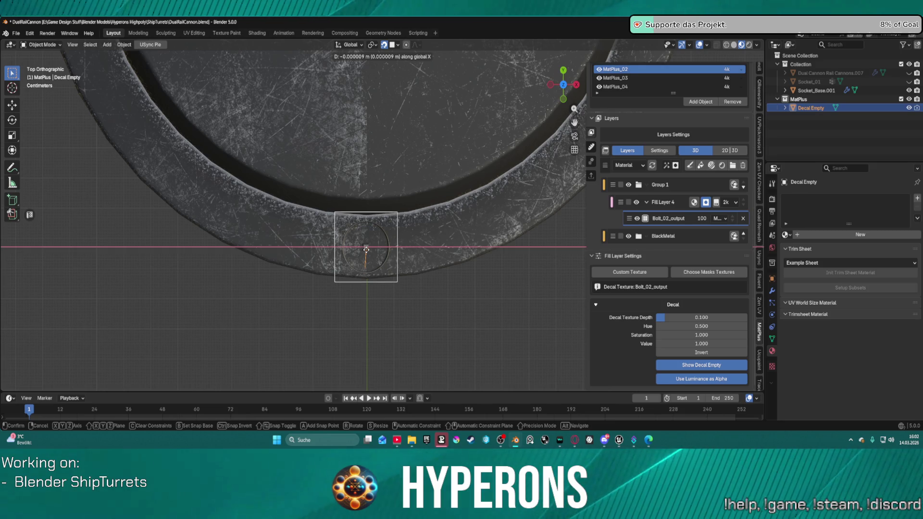
pyautogui.press('y')
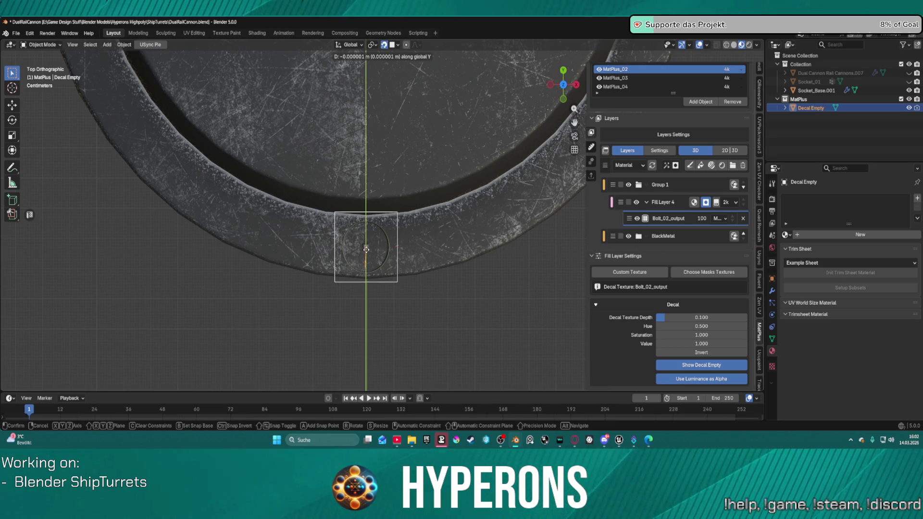
pyautogui.write('xy0x0')
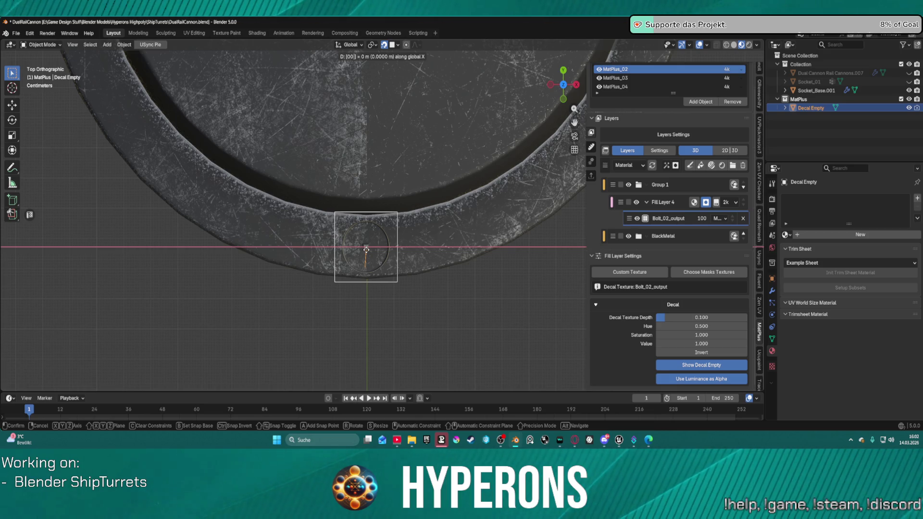
pyautogui.press('Return')
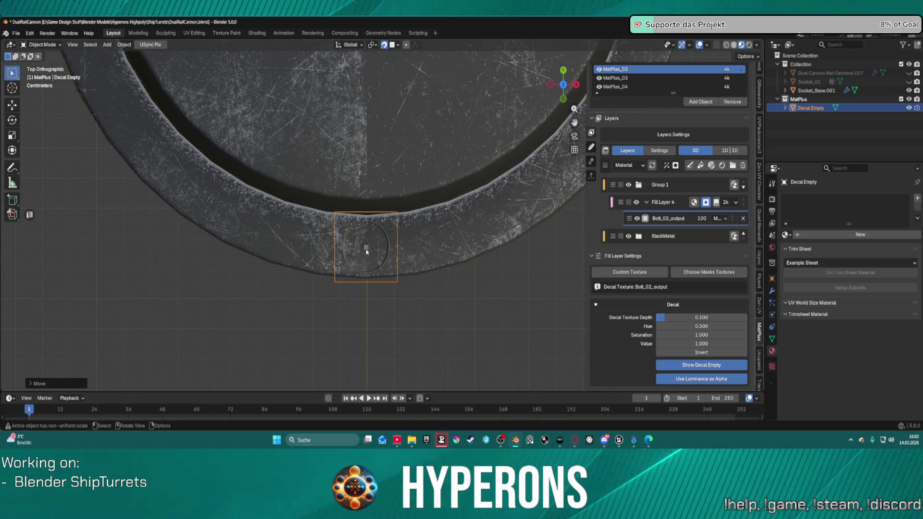
# Increase the decal texture depth and move the decal along Z to seat it on the rim.
pyautogui.moveTo(410, 262)
pyautogui.mouseDown(button='middle')
pyautogui.moveTo(422, 278)
pyautogui.moveTo(365, 254)
pyautogui.moveTo(391, 226)
pyautogui.moveTo(400, 182)
pyautogui.moveTo(397, 212)
pyautogui.mouseUp(button='middle')
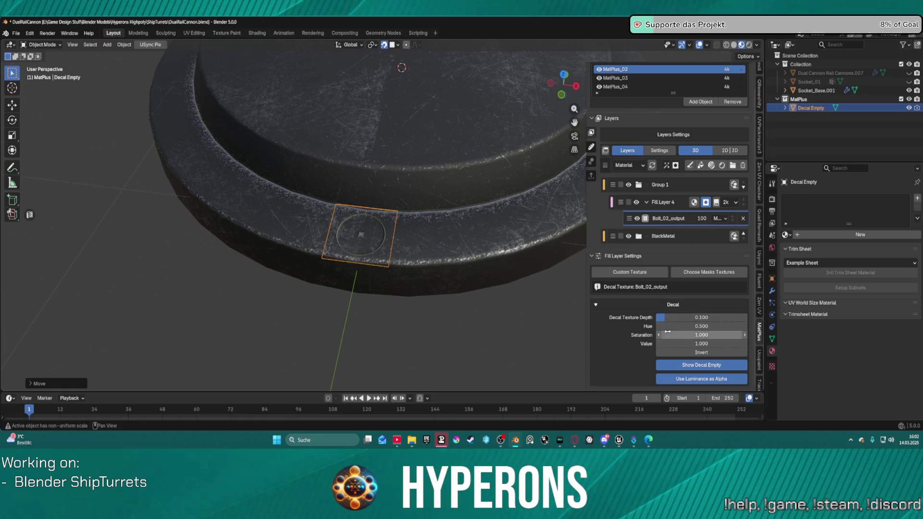
pyautogui.moveTo(701, 317)
pyautogui.mouseDown()
pyautogui.moveTo(663, 318)
pyautogui.moveTo(736, 326)
pyautogui.moveTo(701, 326)
pyautogui.mouseUp()
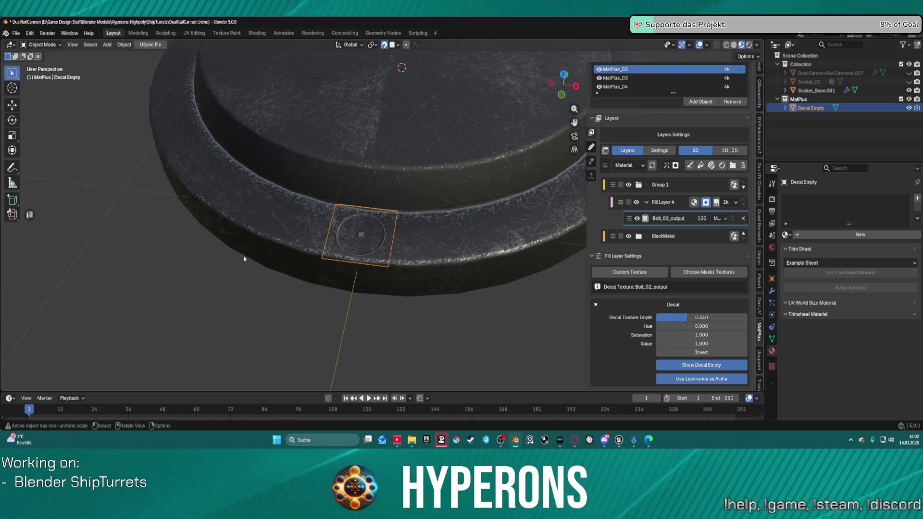
pyautogui.moveTo(350, 249)
pyautogui.mouseDown(button='middle')
pyautogui.moveTo(410, 305)
pyautogui.moveTo(375, 188)
pyautogui.moveTo(336, 269)
pyautogui.moveTo(356, 250)
pyautogui.moveTo(361, 278)
pyautogui.moveTo(354, 241)
pyautogui.mouseUp(button='middle')
pyautogui.scroll(3, 356, 250)
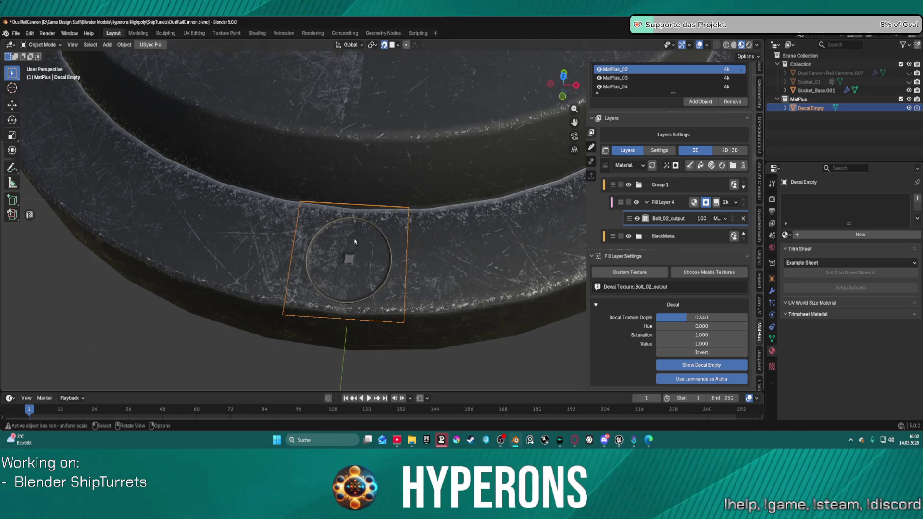
pyautogui.press('g')
pyautogui.press('z')
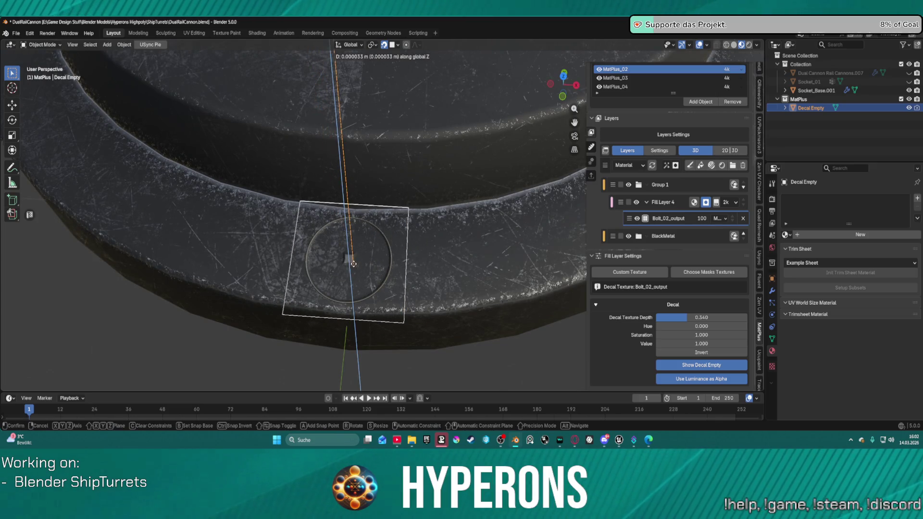
pyautogui.click(352, 257)
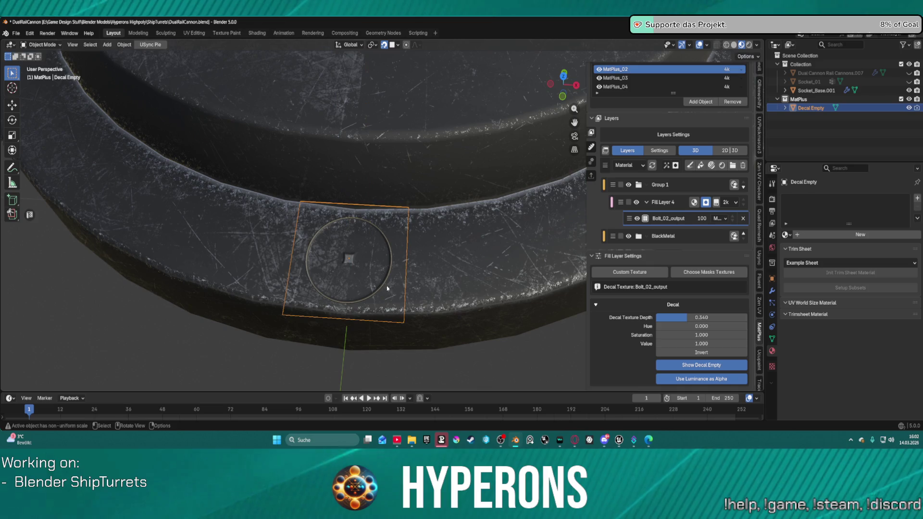
# Raise the decal texture depth to 1.000 and hide the decal empty.
pyautogui.moveTo(326, 279)
pyautogui.mouseDown(button='middle')
pyautogui.moveTo(344, 264)
pyautogui.moveTo(408, 261)
pyautogui.moveTo(410, 223)
pyautogui.moveTo(356, 264)
pyautogui.moveTo(379, 264)
pyautogui.moveTo(370, 262)
pyautogui.mouseUp(button='middle')
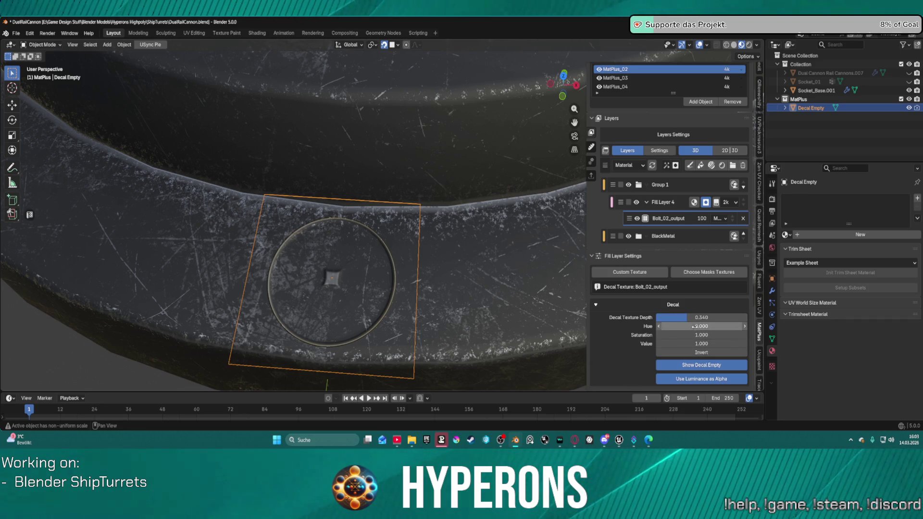
pyautogui.moveTo(693, 318)
pyautogui.mouseDown()
pyautogui.moveTo(659, 318)
pyautogui.moveTo(744, 320)
pyautogui.mouseUp()
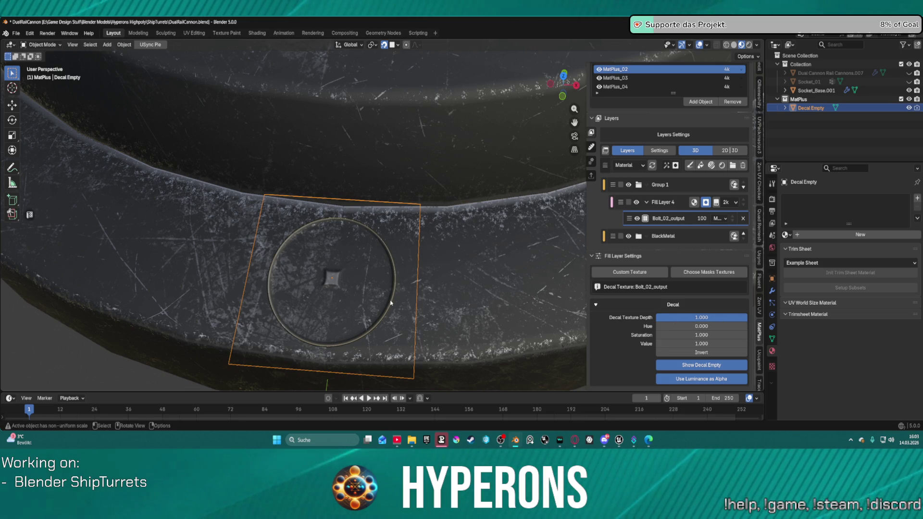
pyautogui.click(681, 368)
pyautogui.click(681, 370)
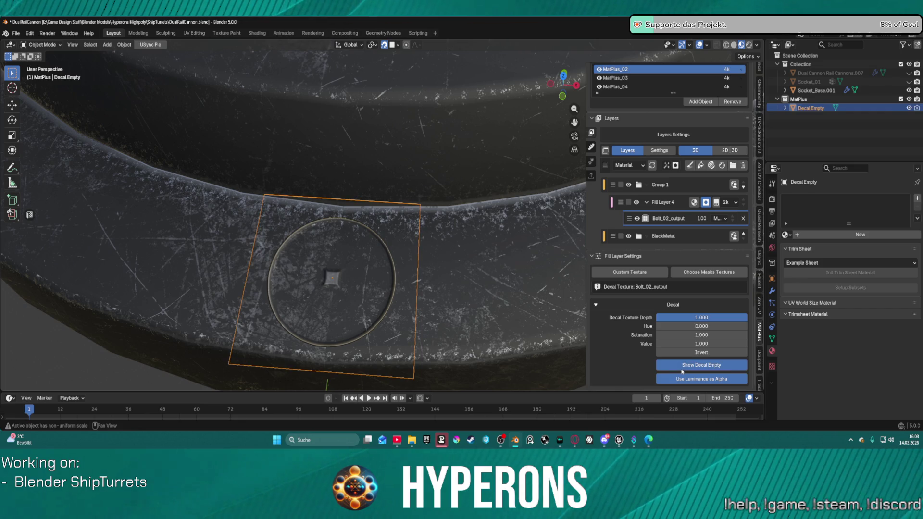
pyautogui.click(681, 370)
pyautogui.moveTo(375, 250)
pyautogui.mouseDown(button='middle')
pyautogui.moveTo(365, 254)
pyautogui.moveTo(384, 288)
pyautogui.moveTo(412, 237)
pyautogui.moveTo(420, 239)
pyautogui.mouseUp(button='middle')
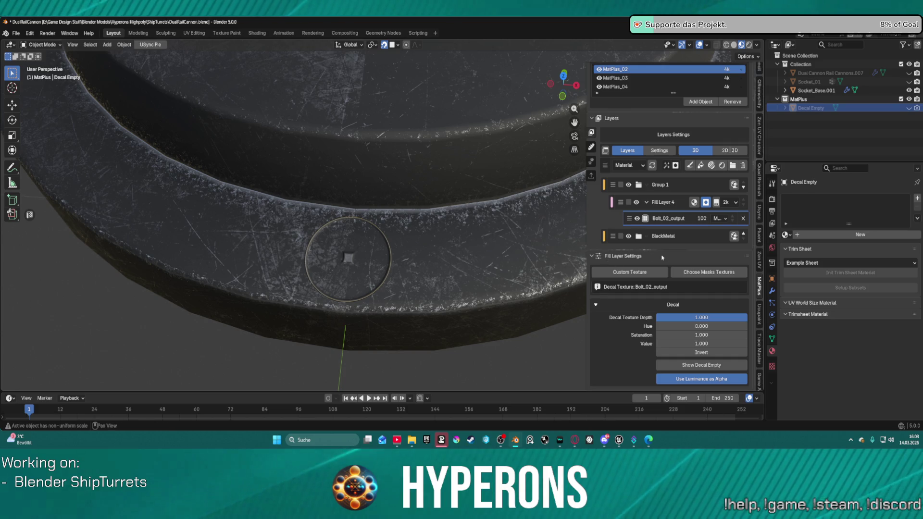
# Switch the Bolt_02_output decal layer's blending from Multiply to Mix, then select Socket_Base.001.
pyautogui.click(718, 219)
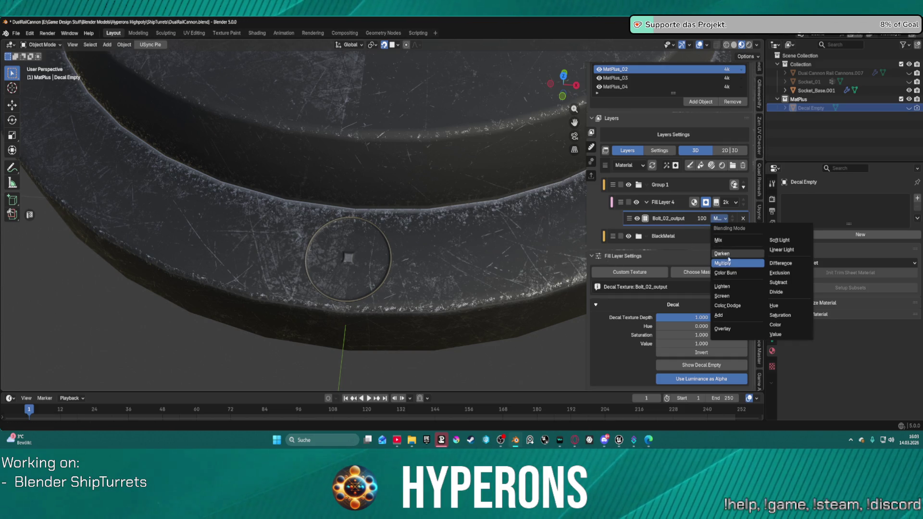
pyautogui.click(720, 316)
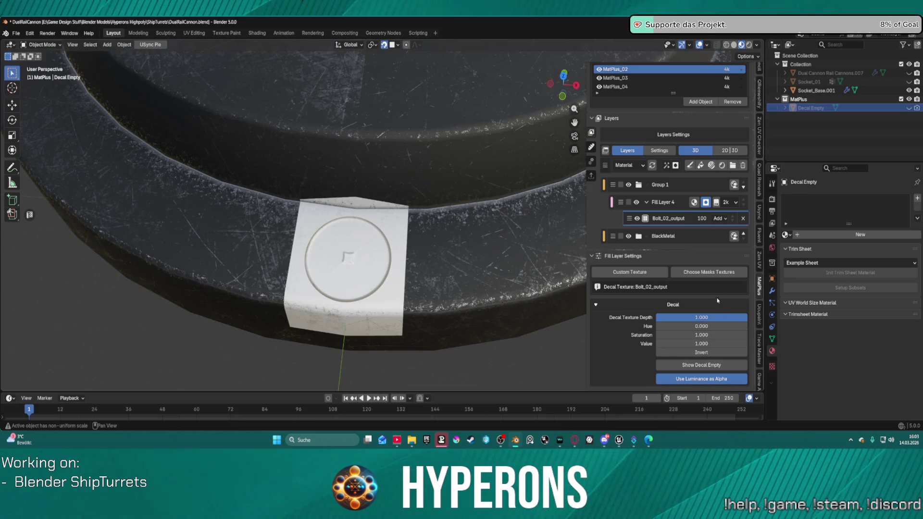
pyautogui.click(714, 219)
pyautogui.click(718, 246)
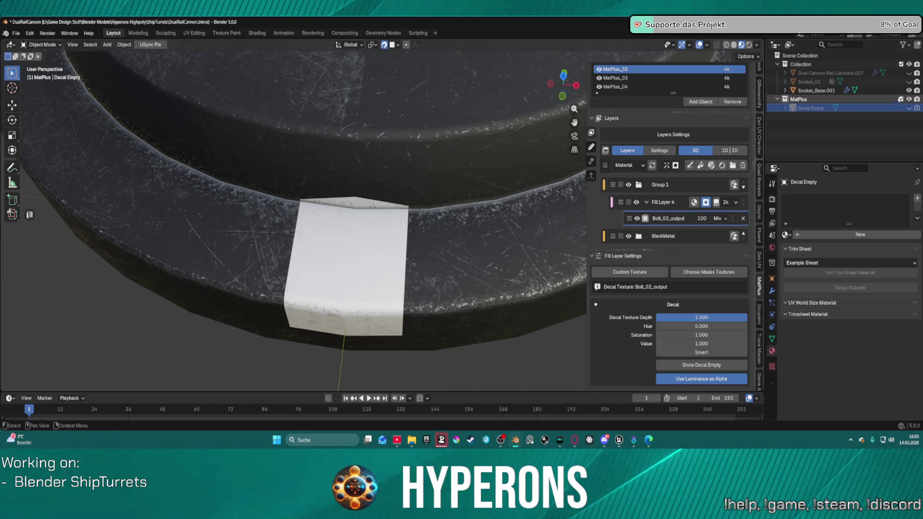
pyautogui.click(812, 107)
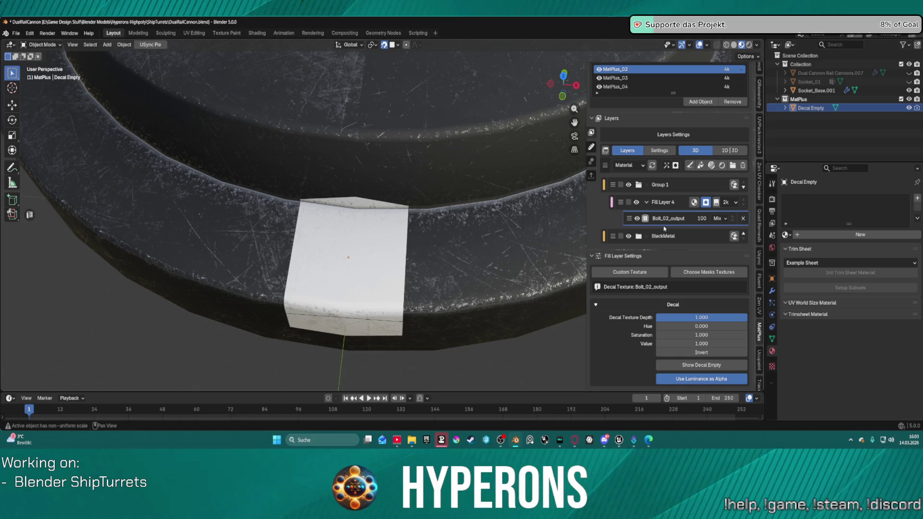
pyautogui.click(687, 217)
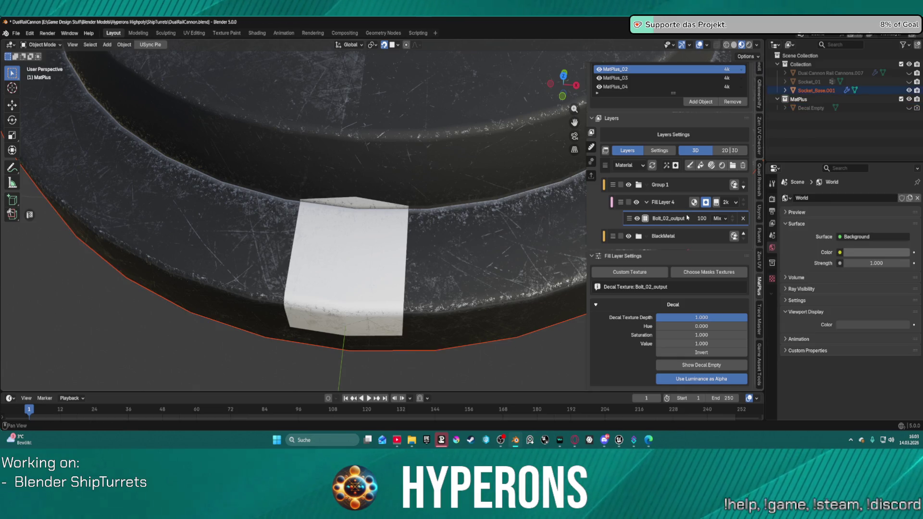
# Delete the Bolt_02_output decal layer and add a 4k Paint Layer 4.
pyautogui.click(743, 219)
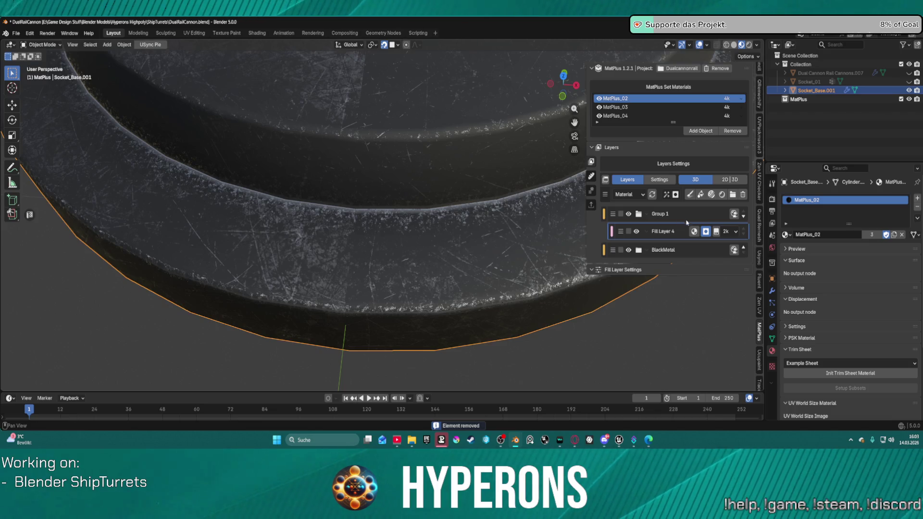
pyautogui.click(689, 195)
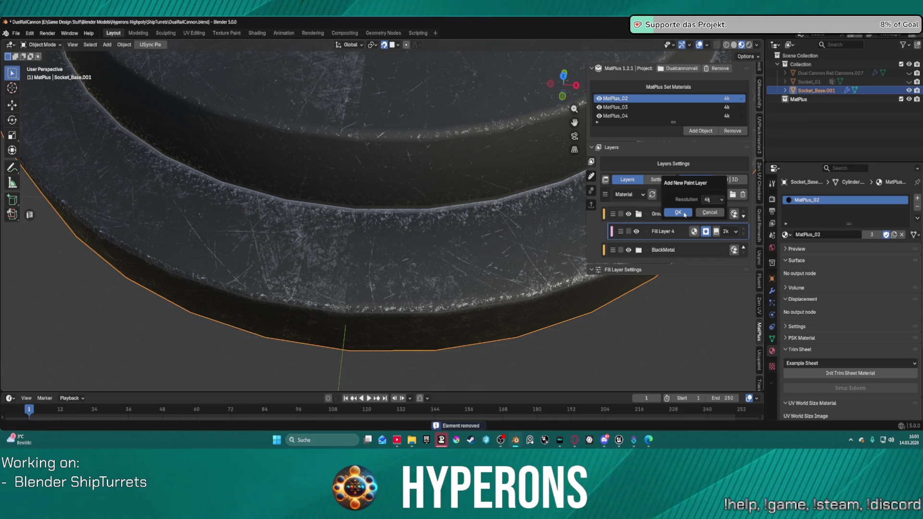
pyautogui.click(678, 212)
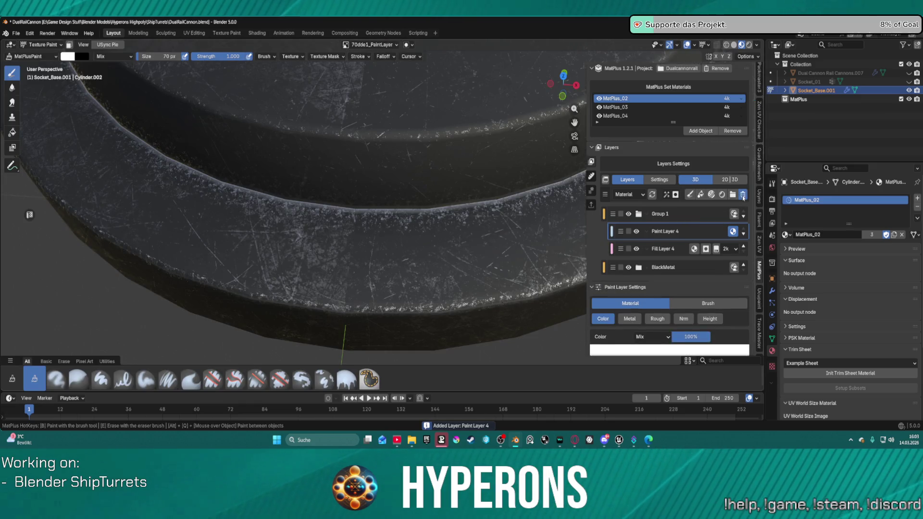
# Replace Paint Layer 4 with a Paint Effect mask on Fill Layer 4.
pyautogui.click(743, 195)
pyautogui.click(666, 194)
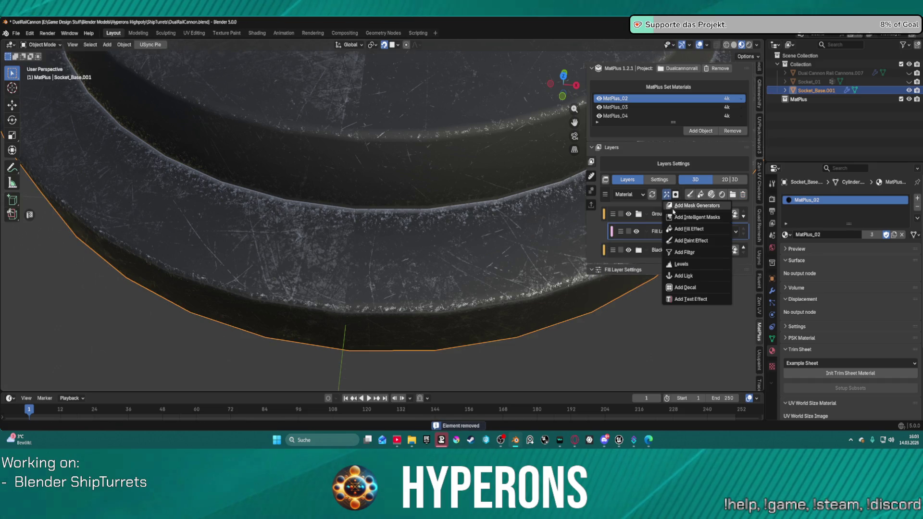
pyautogui.click(683, 241)
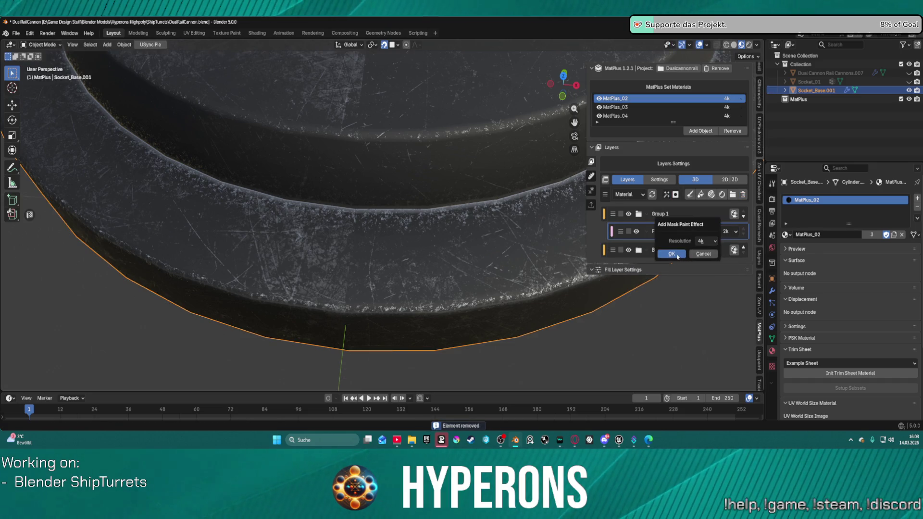
pyautogui.click(672, 253)
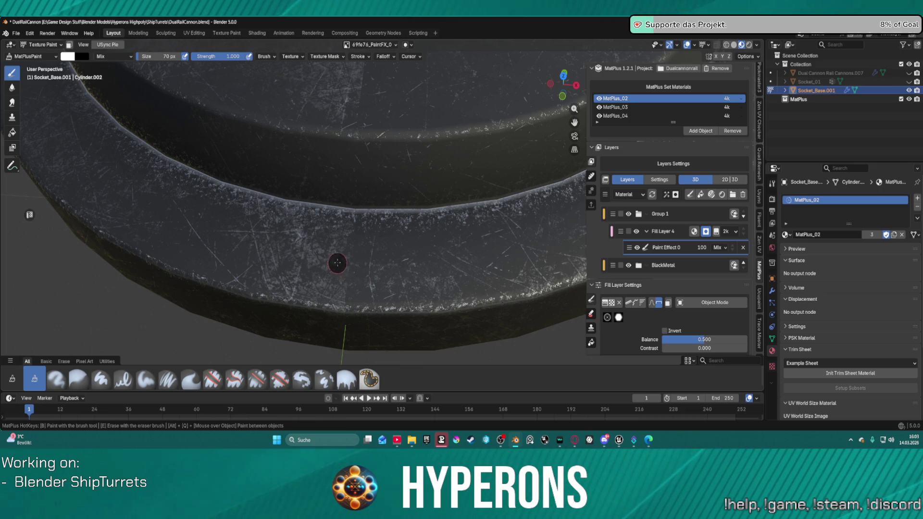
# Centre the socket disc in top orthographic view and place four bolts evenly around its rim.
pyautogui.press('KP_7')
pyautogui.scroll(-8, 379, 164)
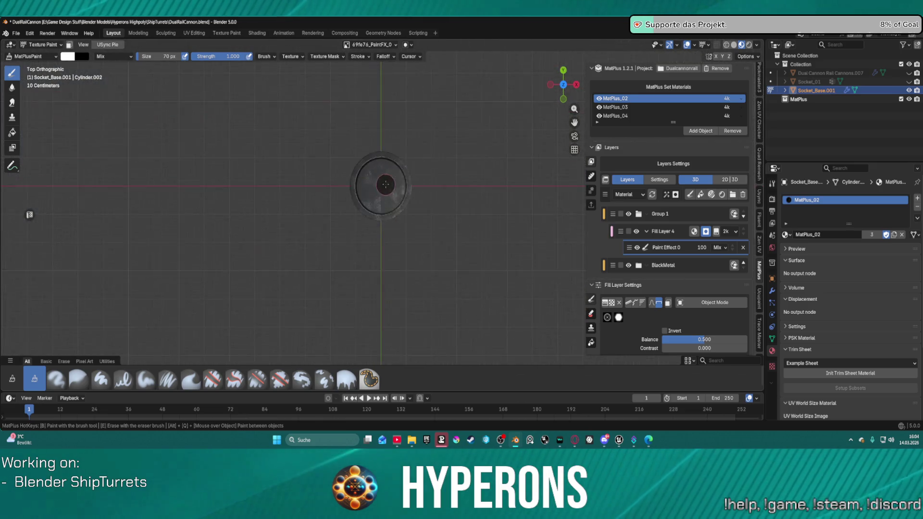
pyautogui.scroll(3, 380, 159)
pyautogui.moveTo(379, 135)
pyautogui.keyDown('shift'); pyautogui.mouseDown(button='middle')
pyautogui.moveTo(368, 144)
pyautogui.moveTo(367, 218)
pyautogui.mouseUp(button='middle'); pyautogui.keyUp('shift')
pyautogui.scroll(1, 366, 218)
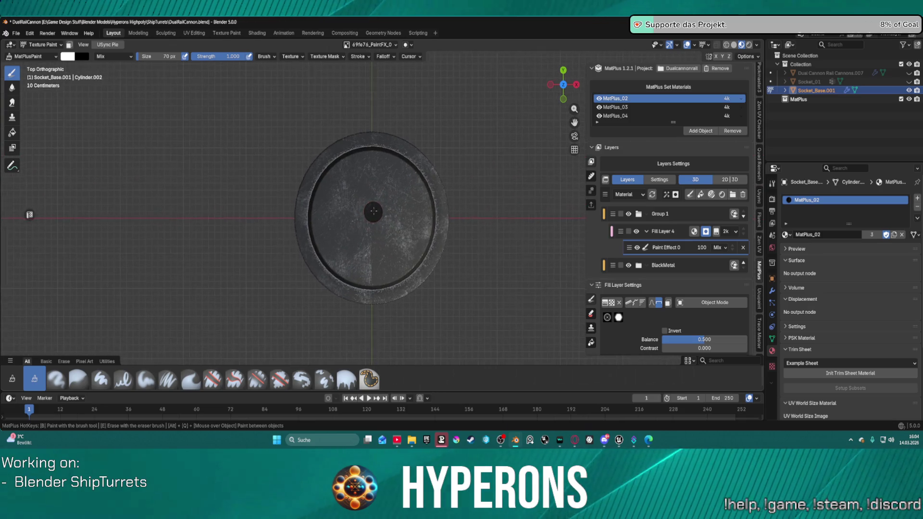
pyautogui.scroll(3, 378, 192)
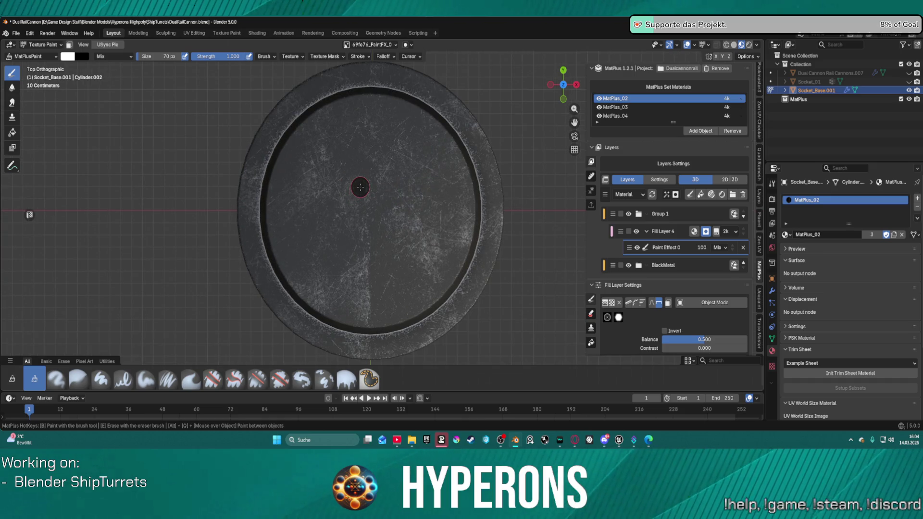
pyautogui.keyDown('shift'); pyautogui.moveTo(360, 187); pyautogui.dragTo(363, 191, button='middle'); pyautogui.keyUp('shift')
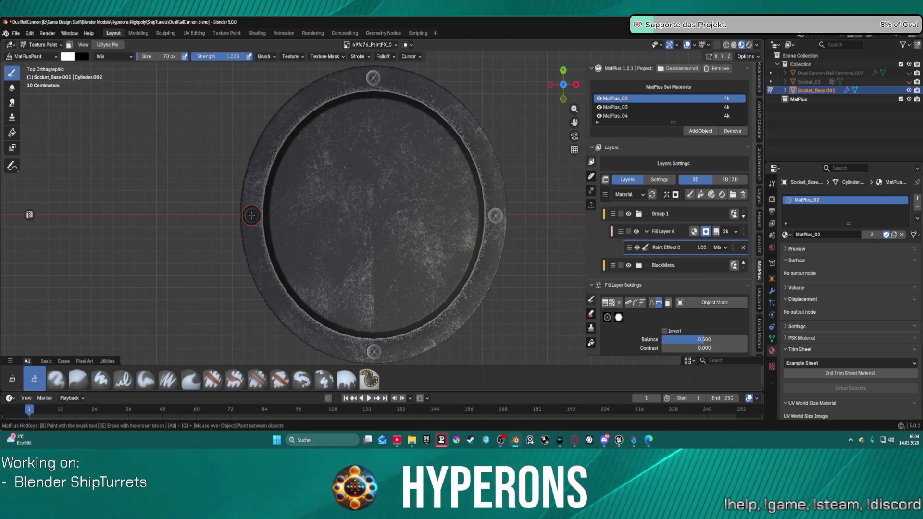
pyautogui.moveTo(488, 284)
pyautogui.mouseDown(button='middle')
pyautogui.moveTo(519, 305)
pyautogui.moveTo(457, 195)
pyautogui.moveTo(440, 254)
pyautogui.moveTo(441, 246)
pyautogui.mouseUp(button='middle')
pyautogui.hotkey('ctrl', 'Tab')
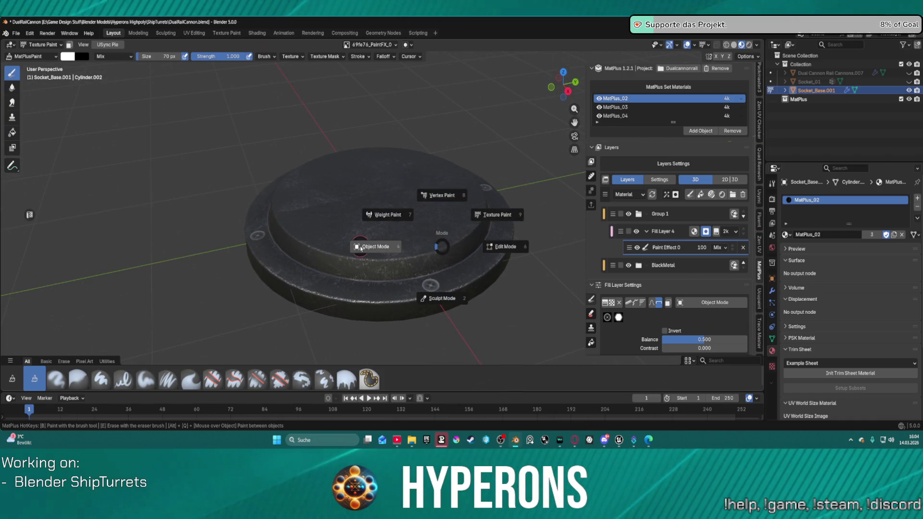
# Remove the paint effect layer and drag Fill Layer 4's Height down to -0.510.
pyautogui.click(438, 249)
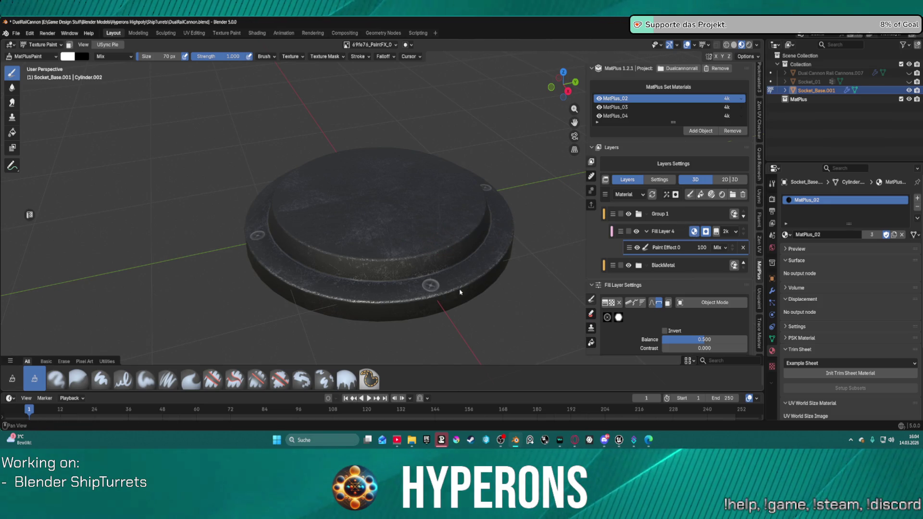
pyautogui.click(742, 247)
pyautogui.moveTo(673, 377)
pyautogui.mouseDown()
pyautogui.moveTo(711, 377)
pyautogui.moveTo(669, 377)
pyautogui.mouseUp()
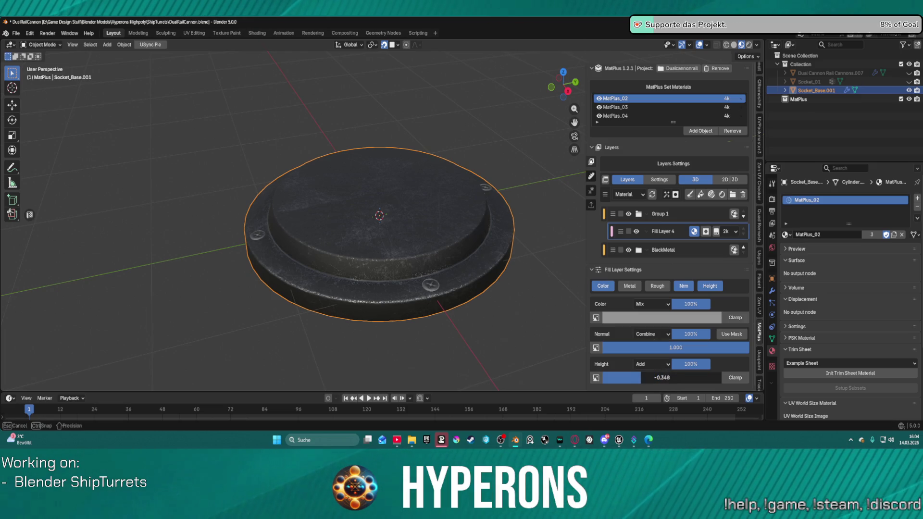
pyautogui.moveTo(669, 377)
pyautogui.mouseDown()
pyautogui.moveTo(710, 378)
pyautogui.moveTo(628, 377)
pyautogui.mouseUp()
pyautogui.moveTo(433, 193)
pyautogui.mouseDown(button='middle')
pyautogui.moveTo(454, 144)
pyautogui.moveTo(423, 140)
pyautogui.moveTo(320, 189)
pyautogui.moveTo(368, 216)
pyautogui.moveTo(378, 274)
pyautogui.mouseUp(button='middle')
pyautogui.scroll(3, 455, 144)
pyautogui.click(648, 334)
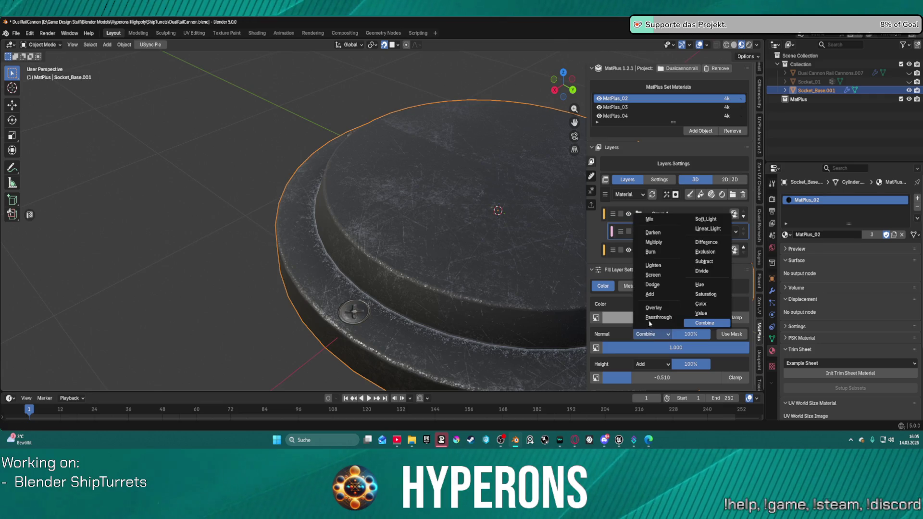
# Change the fill layer's Normal blend mode from Combine to Add.
pyautogui.click(650, 294)
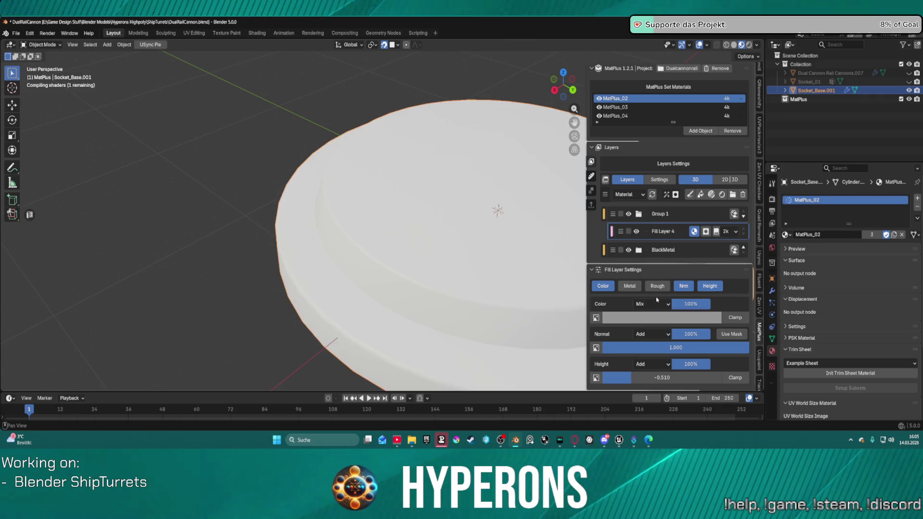
pyautogui.scroll(-4, 403, 263)
pyautogui.moveTo(406, 262)
pyautogui.mouseDown(button='middle')
pyautogui.moveTo(461, 272)
pyautogui.moveTo(510, 241)
pyautogui.moveTo(264, 293)
pyautogui.moveTo(298, 300)
pyautogui.mouseUp(button='middle')
pyautogui.scroll(4, 301, 306)
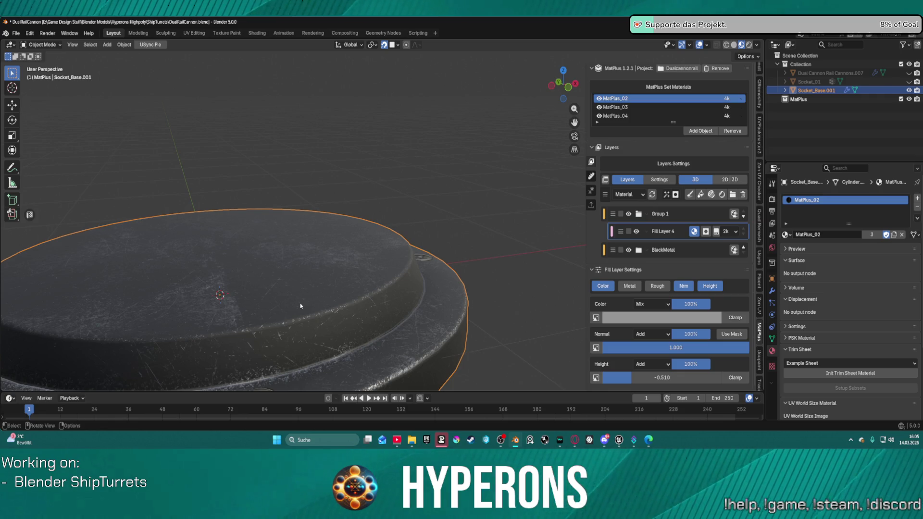
# Orbit around the socket disc to inspect the bolt relief, then hide the socket base.
pyautogui.scroll(-3, 300, 306)
pyautogui.moveTo(263, 266)
pyautogui.mouseDown(button='middle')
pyautogui.moveTo(385, 251)
pyautogui.moveTo(329, 291)
pyautogui.moveTo(338, 318)
pyautogui.moveTo(317, 324)
pyautogui.moveTo(309, 354)
pyautogui.moveTo(305, 282)
pyautogui.moveTo(319, 257)
pyautogui.mouseUp(button='middle')
pyautogui.scroll(5, 370, 235)
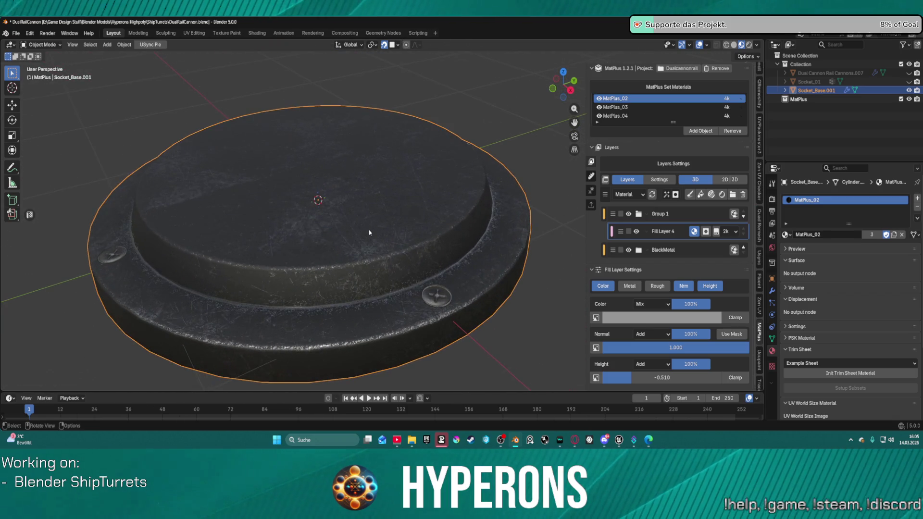
pyautogui.moveTo(369, 232)
pyautogui.mouseDown(button='middle')
pyautogui.moveTo(346, 239)
pyautogui.moveTo(331, 298)
pyautogui.moveTo(350, 245)
pyautogui.moveTo(380, 227)
pyautogui.moveTo(337, 251)
pyautogui.moveTo(346, 292)
pyautogui.moveTo(354, 280)
pyautogui.mouseUp(button='middle')
pyautogui.scroll(-3, 330, 248)
pyautogui.scroll(4, 335, 250)
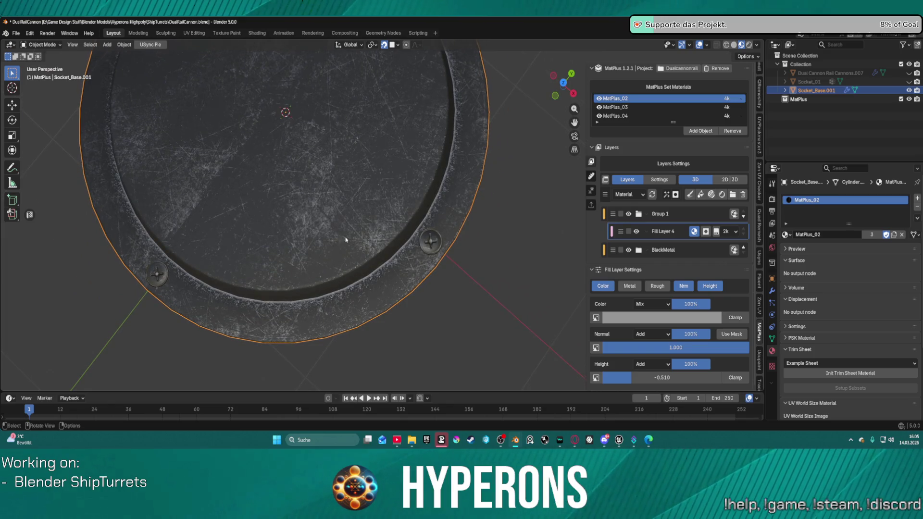
pyautogui.scroll(1, 256, 203)
pyautogui.scroll(-6, 290, 207)
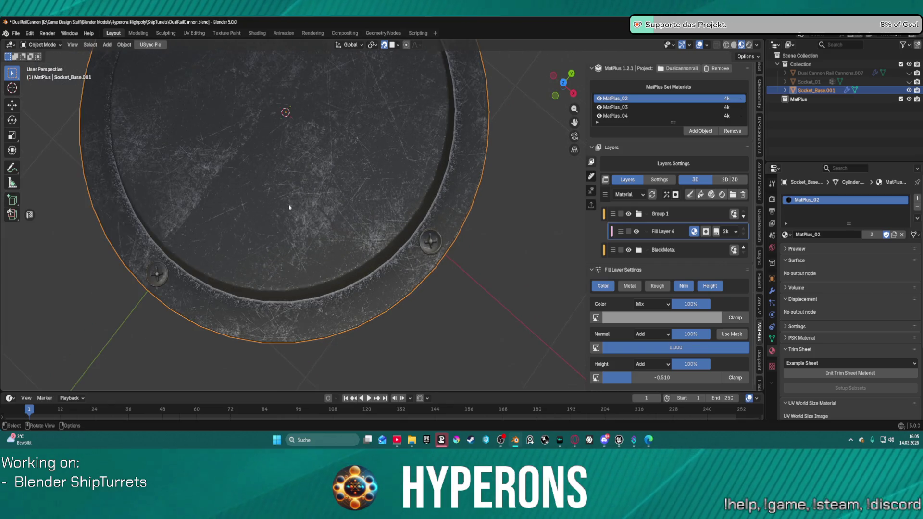
pyautogui.moveTo(288, 210)
pyautogui.mouseDown(button='middle')
pyautogui.moveTo(346, 172)
pyautogui.moveTo(482, 190)
pyautogui.moveTo(497, 142)
pyautogui.moveTo(493, 207)
pyautogui.mouseUp(button='middle')
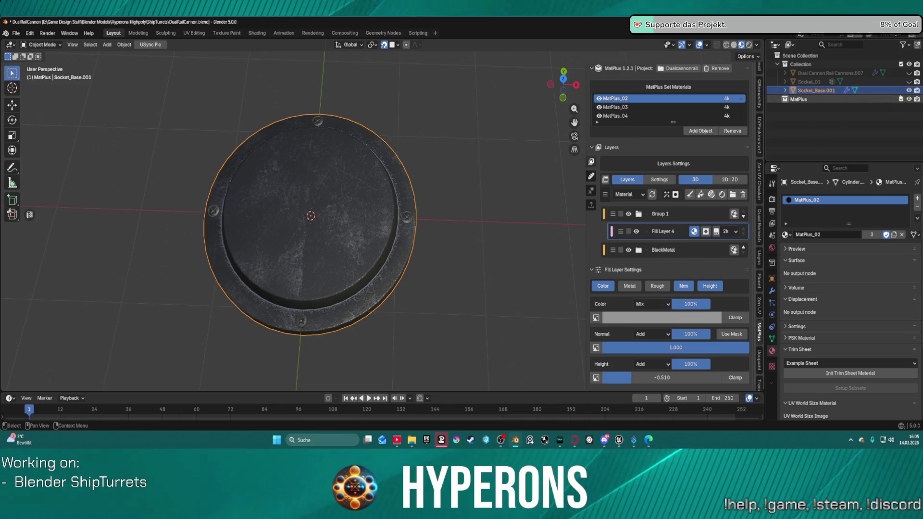
pyautogui.click(908, 90)
# Show Socket_Base.001 again and unhide the Socket_01 turret.
pyautogui.click(908, 90)
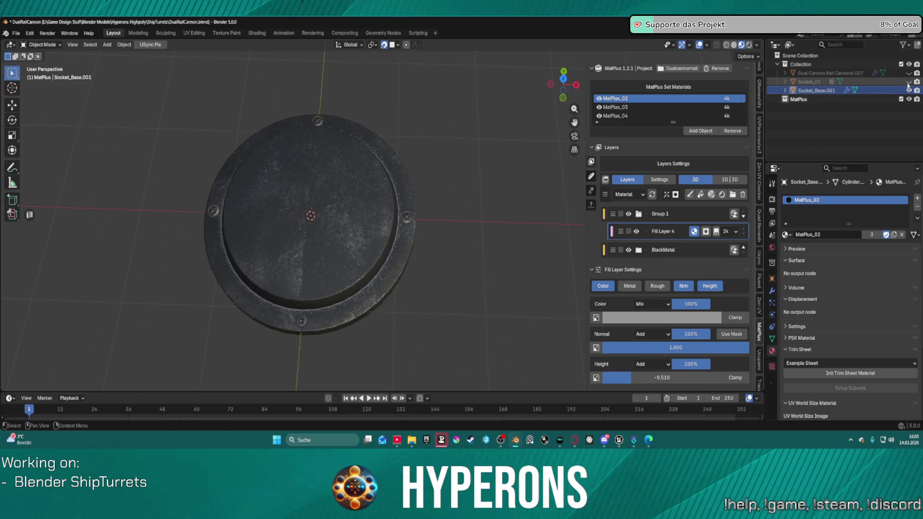
pyautogui.click(909, 82)
pyautogui.moveTo(307, 158)
pyautogui.mouseDown(button='middle')
pyautogui.moveTo(247, 150)
pyautogui.moveTo(261, 151)
pyautogui.mouseUp(button='middle')
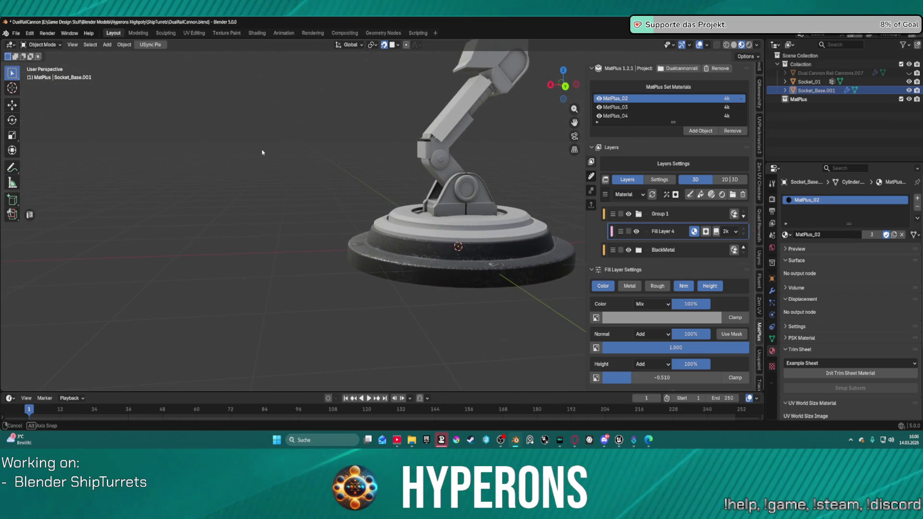
pyautogui.scroll(5, 375, 219)
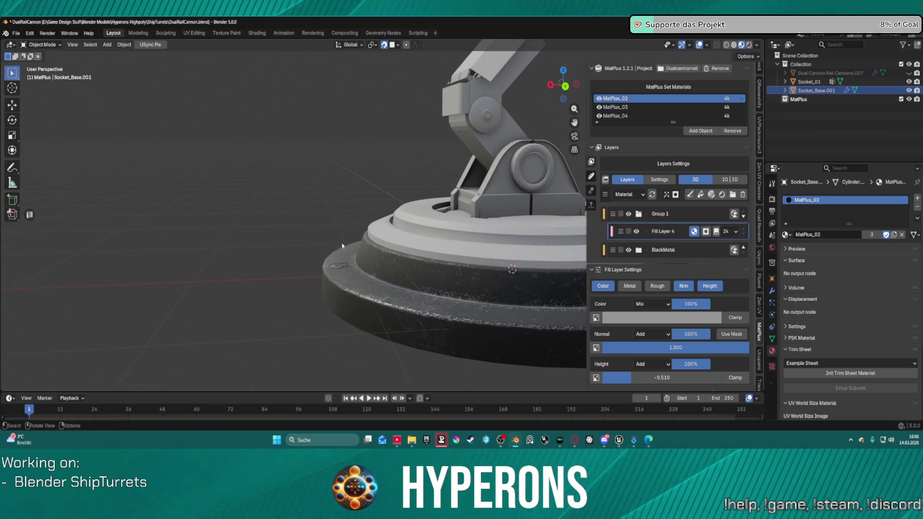
pyautogui.moveTo(337, 249); pyautogui.dragTo(389, 311, button='middle')
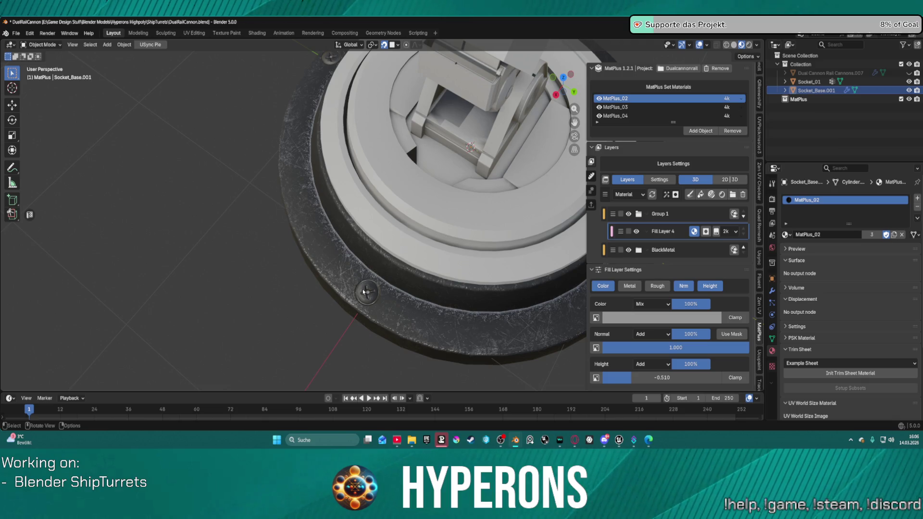
# Orbit and zoom in on the cross-slotted screw heads in the worn socket ring.
pyautogui.scroll(6, 383, 303)
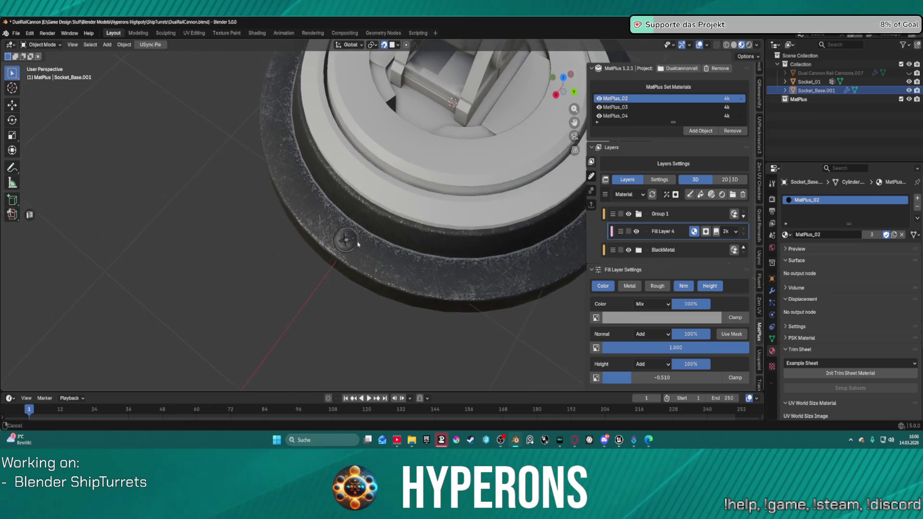
pyautogui.moveTo(337, 277)
pyautogui.mouseDown(button='middle')
pyautogui.moveTo(329, 269)
pyautogui.moveTo(349, 257)
pyautogui.moveTo(318, 236)
pyautogui.mouseUp(button='middle')
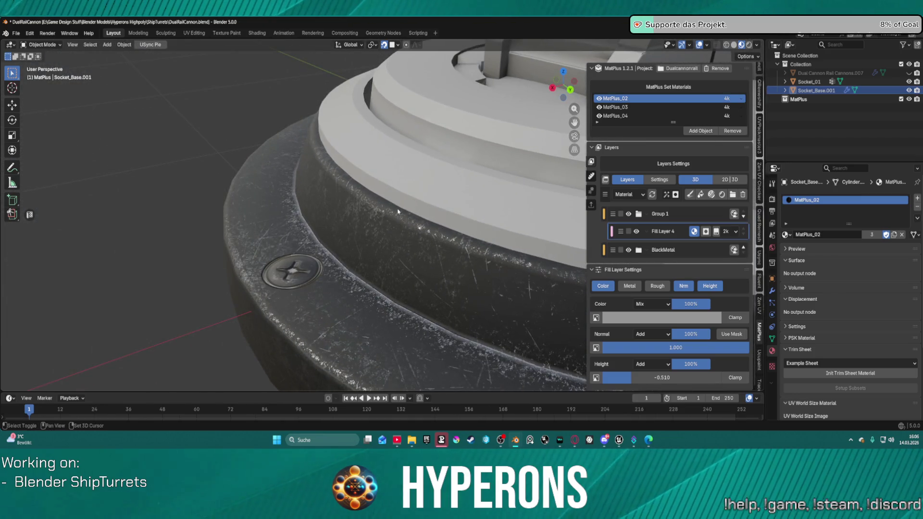
pyautogui.scroll(-5, 398, 211)
pyautogui.moveTo(398, 211)
pyautogui.mouseDown(button='middle')
pyautogui.moveTo(425, 247)
pyautogui.moveTo(491, 266)
pyautogui.moveTo(399, 273)
pyautogui.mouseUp(button='middle')
pyautogui.moveTo(515, 314)
pyautogui.keyDown('ctrl'); pyautogui.mouseDown(button='middle')
pyautogui.moveTo(391, 322)
pyautogui.moveTo(377, 215)
pyautogui.moveTo(377, 282)
pyautogui.moveTo(367, 226)
pyautogui.moveTo(376, 176)
pyautogui.moveTo(302, 179)
pyautogui.mouseUp(button='middle'); pyautogui.keyUp('ctrl')
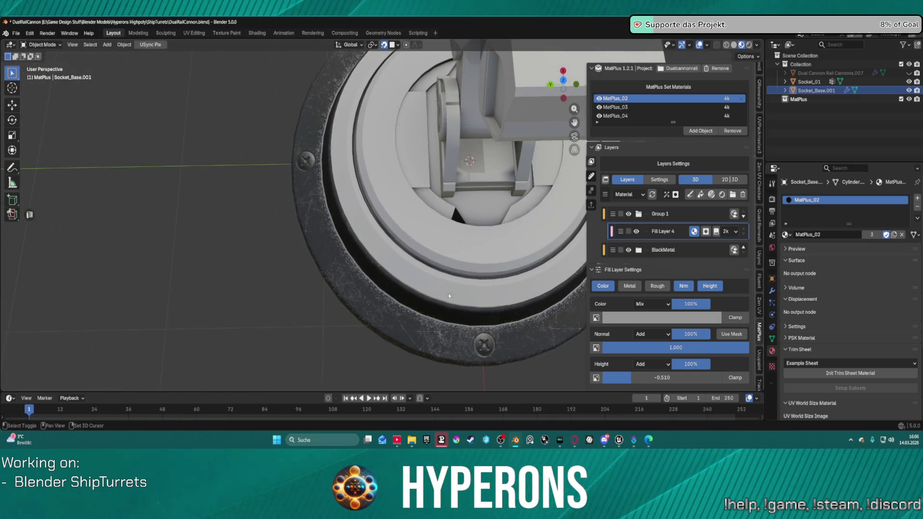
pyautogui.scroll(3, 448, 295)
pyautogui.moveTo(448, 295)
pyautogui.mouseDown(button='middle')
pyautogui.moveTo(343, 204)
pyautogui.moveTo(367, 198)
pyautogui.moveTo(455, 246)
pyautogui.mouseUp(button='middle')
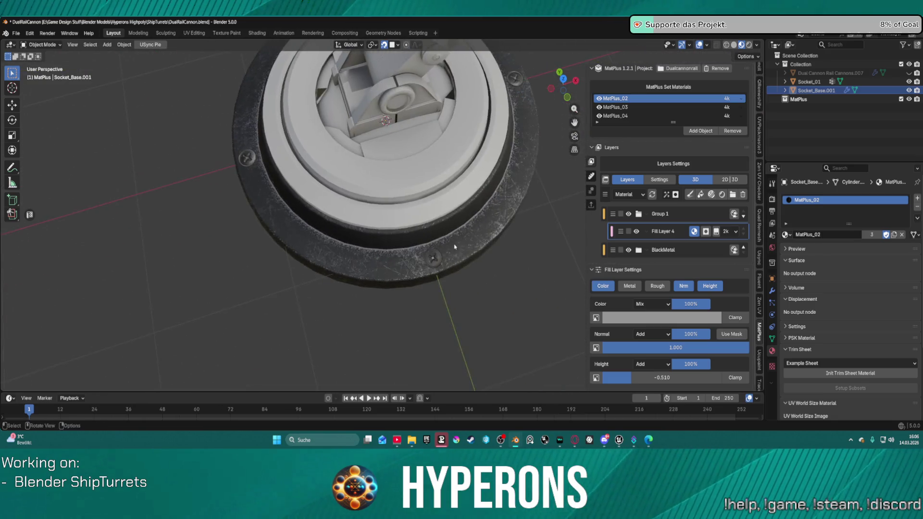
pyautogui.scroll(3, 454, 247)
pyautogui.moveTo(502, 286)
pyautogui.mouseDown(button='middle')
pyautogui.moveTo(378, 261)
pyautogui.moveTo(437, 275)
pyautogui.moveTo(334, 162)
pyautogui.moveTo(312, 173)
pyautogui.moveTo(385, 154)
pyautogui.mouseUp(button='middle')
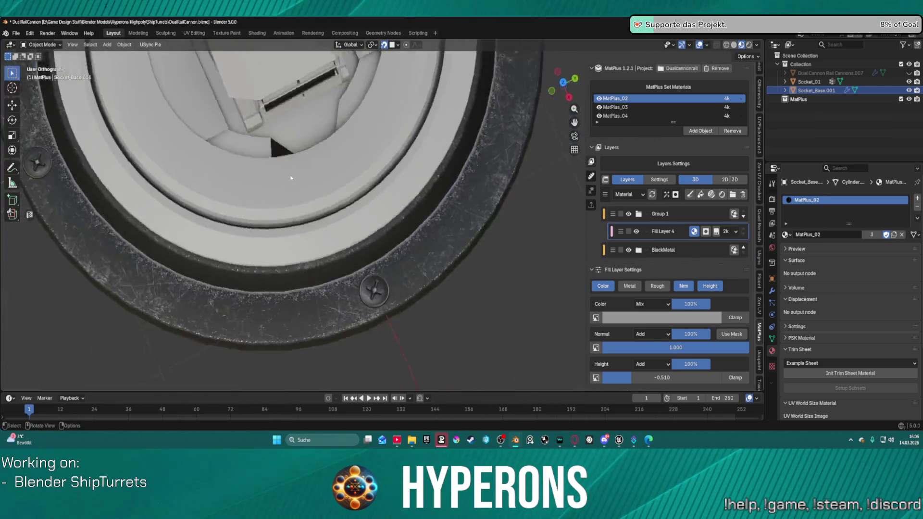
pyautogui.press('KP_7')
pyautogui.scroll(-3, 435, 140)
pyautogui.moveTo(437, 252)
pyautogui.keyDown('shift'); pyautogui.mouseDown(button='middle')
pyautogui.moveTo(451, 232)
pyautogui.moveTo(463, 254)
pyautogui.mouseUp(button='middle'); pyautogui.keyUp('shift')
pyautogui.scroll(2, 504, 228)
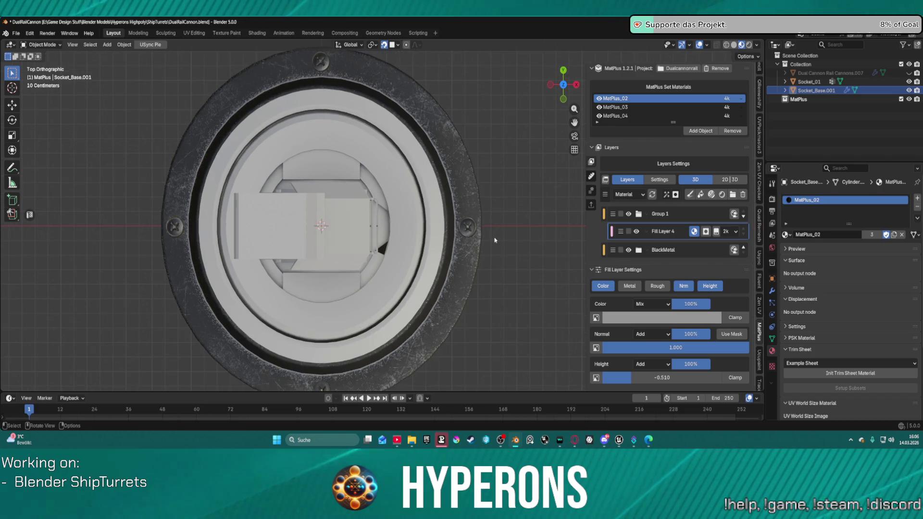
pyautogui.scroll(1, 504, 232)
pyautogui.scroll(2, 505, 233)
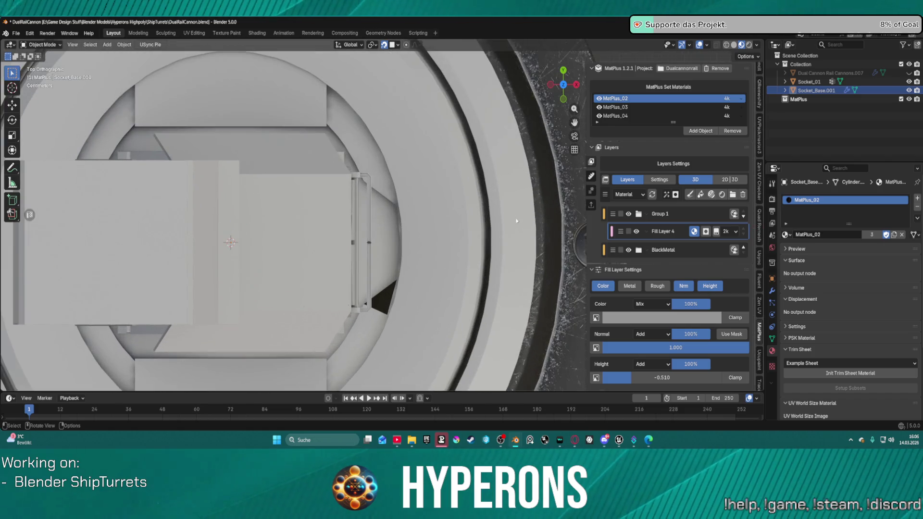
pyautogui.scroll(-5, 517, 222)
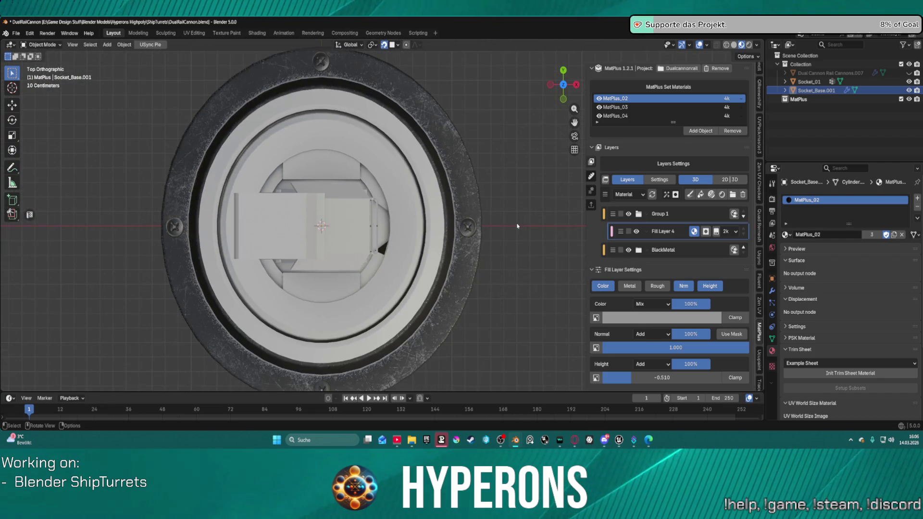
pyautogui.scroll(3, 135, 226)
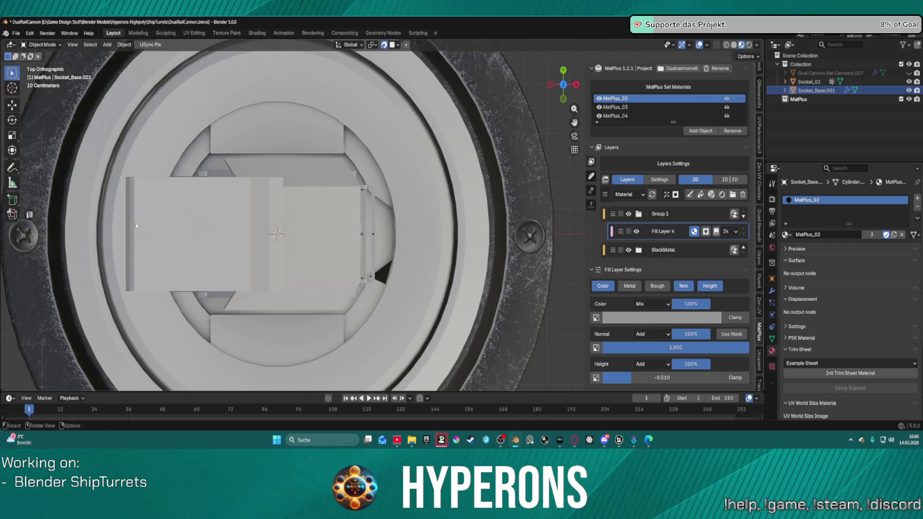
pyautogui.moveTo(115, 234)
pyautogui.keyDown('shift'); pyautogui.mouseDown(button='middle')
pyautogui.moveTo(365, 218)
pyautogui.moveTo(272, 220)
pyautogui.moveTo(295, 224)
pyautogui.mouseUp(button='middle'); pyautogui.keyUp('shift')
pyautogui.scroll(-3, 295, 223)
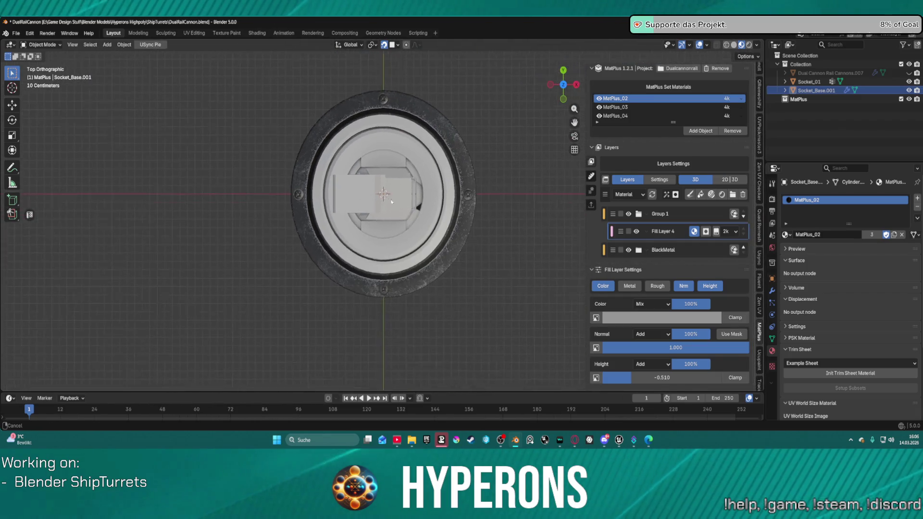
pyautogui.keyDown('shift'); pyautogui.moveTo(368, 280); pyautogui.dragTo(369, 224, button='middle'); pyautogui.keyUp('shift')
pyautogui.moveTo(383, 247)
pyautogui.keyDown('ctrl'); pyautogui.mouseDown(button='middle')
pyautogui.moveTo(355, 274)
pyautogui.moveTo(405, 180)
pyautogui.mouseUp(button='middle'); pyautogui.keyUp('ctrl')
pyautogui.scroll(12, 394, 225)
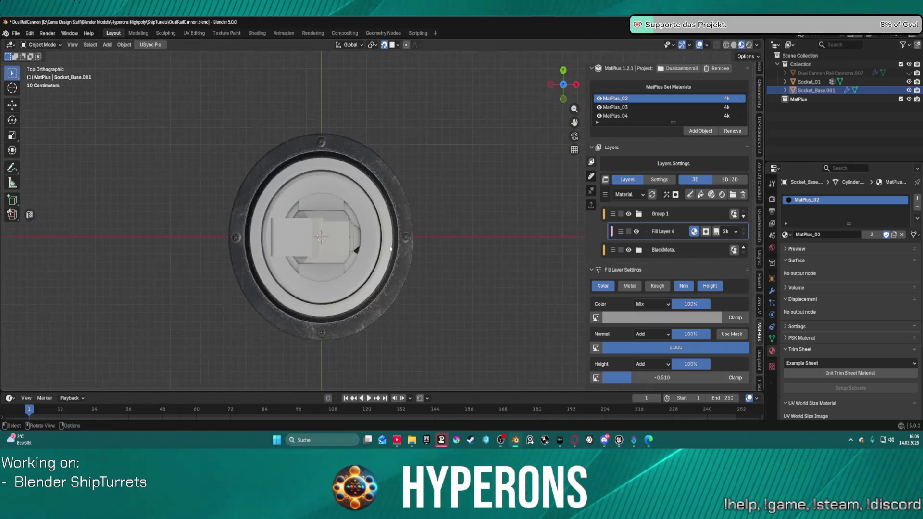
pyautogui.scroll(3, 406, 216)
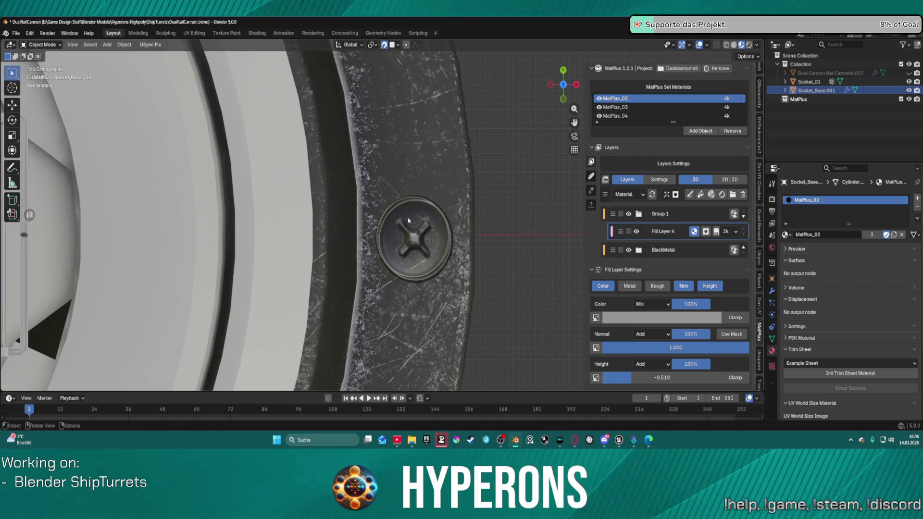
pyautogui.scroll(3, 404, 217)
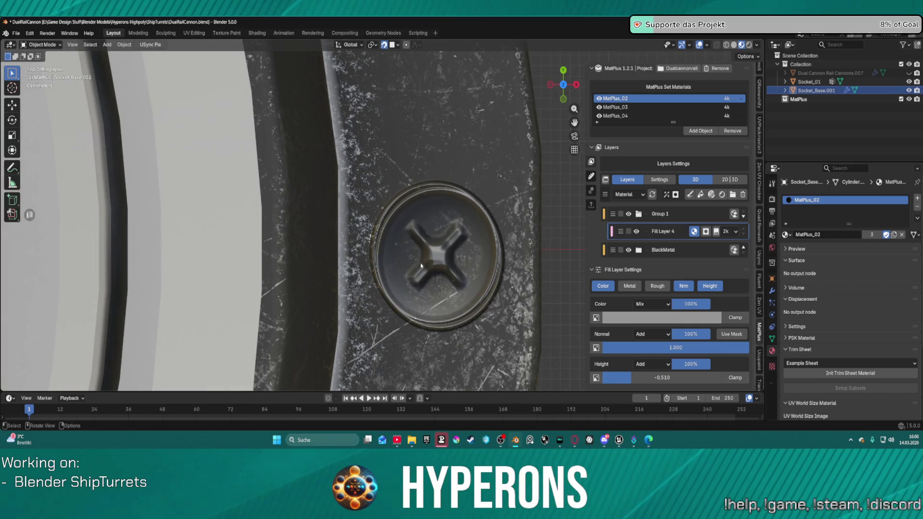
pyautogui.scroll(-10, 421, 265)
pyautogui.keyDown('shift'); pyautogui.moveTo(247, 64); pyautogui.dragTo(350, 188, button='middle'); pyautogui.keyUp('shift')
pyautogui.scroll(10, 351, 188)
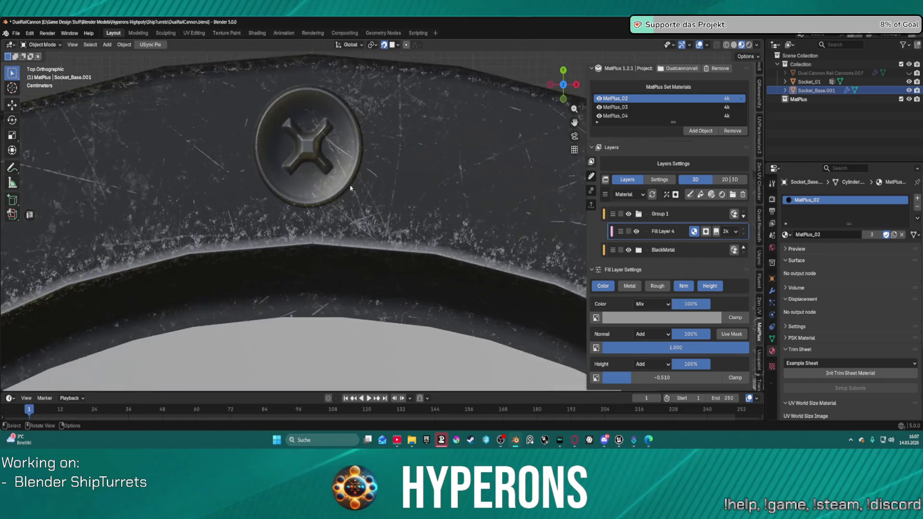
pyautogui.scroll(-10, 350, 188)
pyautogui.moveTo(464, 293)
pyautogui.keyDown('shift'); pyautogui.mouseDown(button='middle')
pyautogui.moveTo(463, 212)
pyautogui.moveTo(413, 161)
pyautogui.moveTo(397, 171)
pyautogui.moveTo(375, 236)
pyautogui.moveTo(388, 253)
pyautogui.mouseUp(button='middle'); pyautogui.keyUp('shift')
pyautogui.scroll(5, 396, 171)
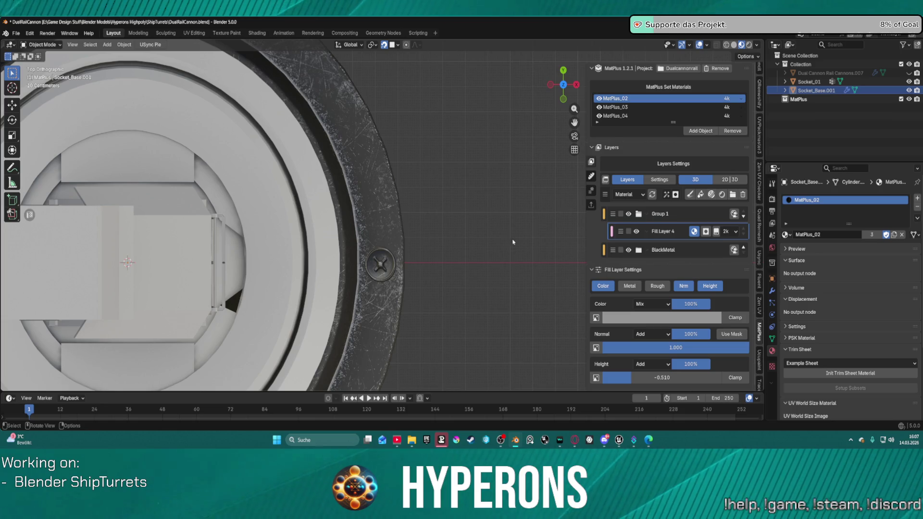
# Add Paint Effect 0 to Fill Layer 4 and hand-paint it with the MatPlusEraser brush.
pyautogui.click(706, 232)
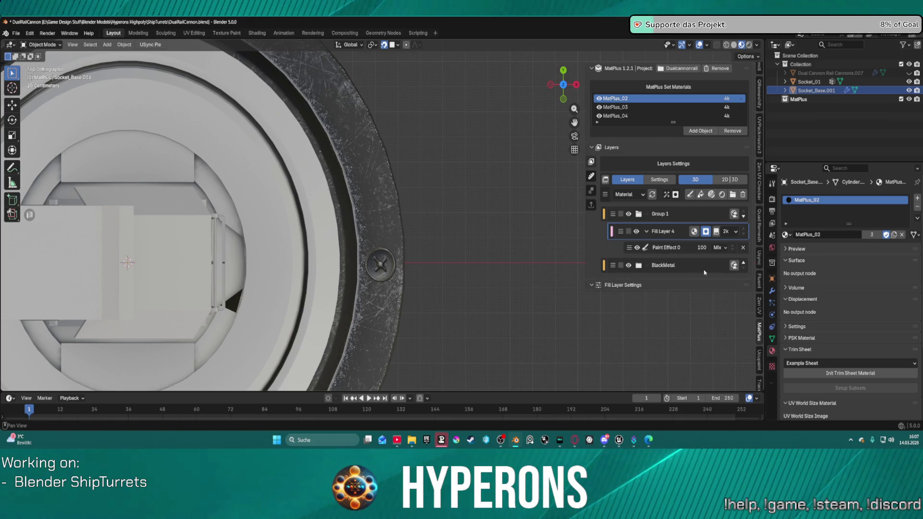
pyautogui.click(661, 248)
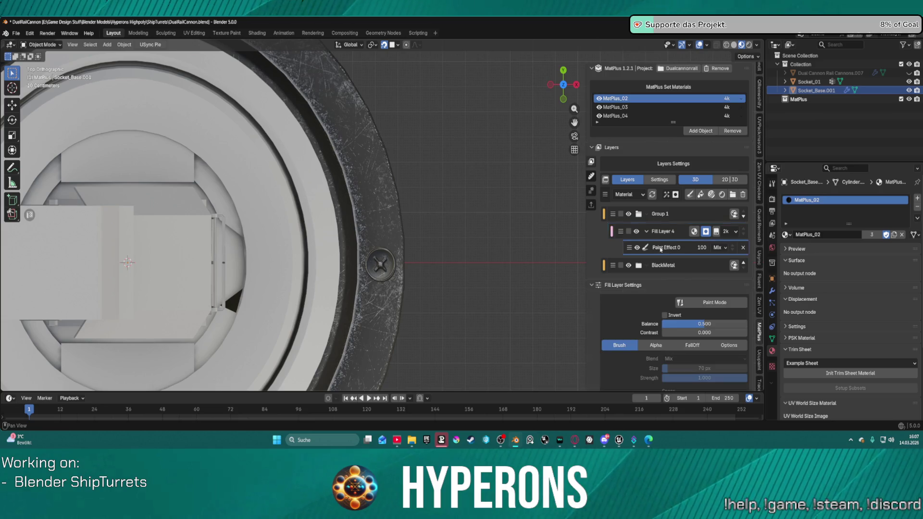
pyautogui.click(715, 303)
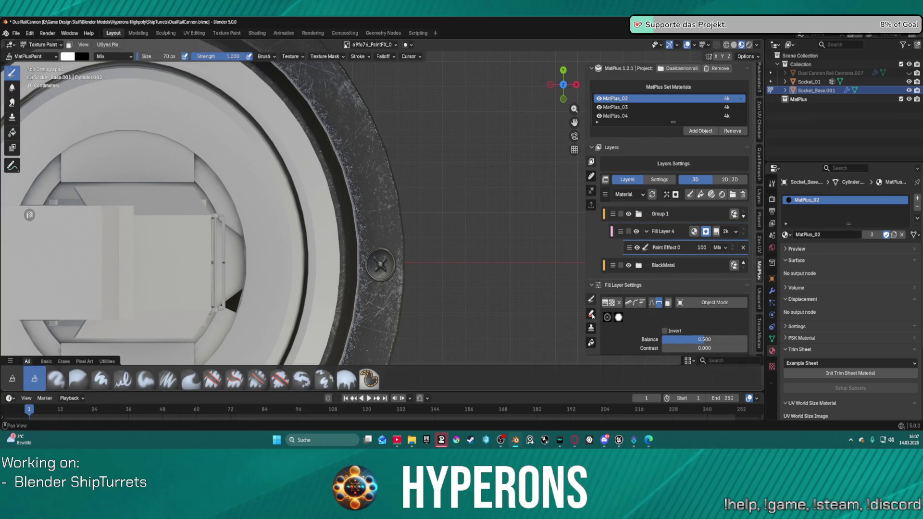
pyautogui.click(591, 314)
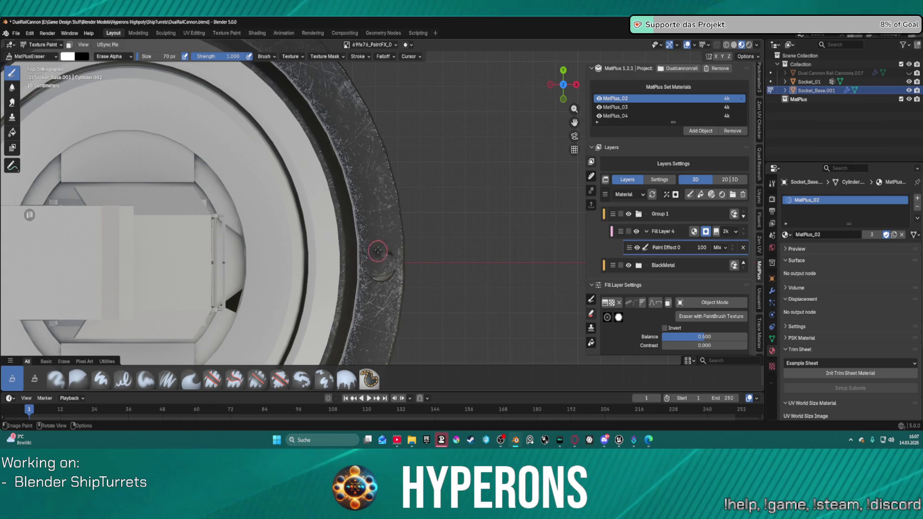
pyautogui.press('Home')
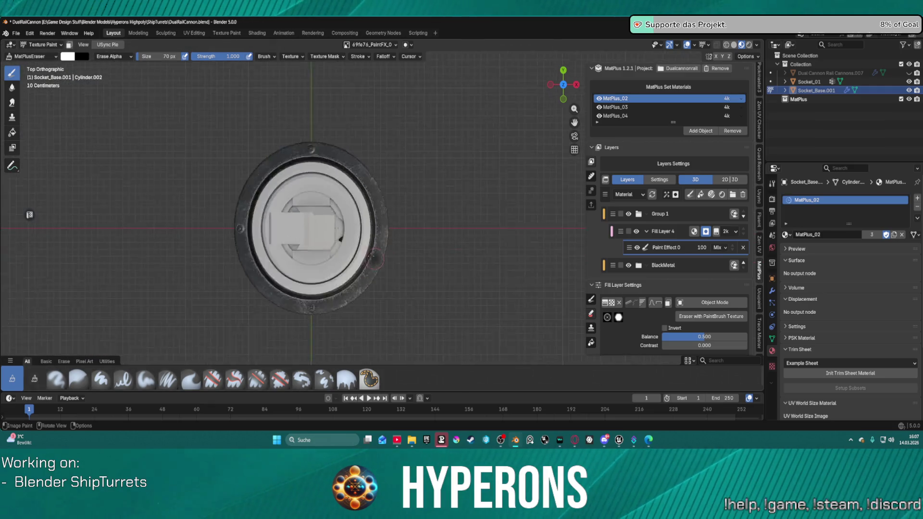
pyautogui.scroll(2, 318, 221)
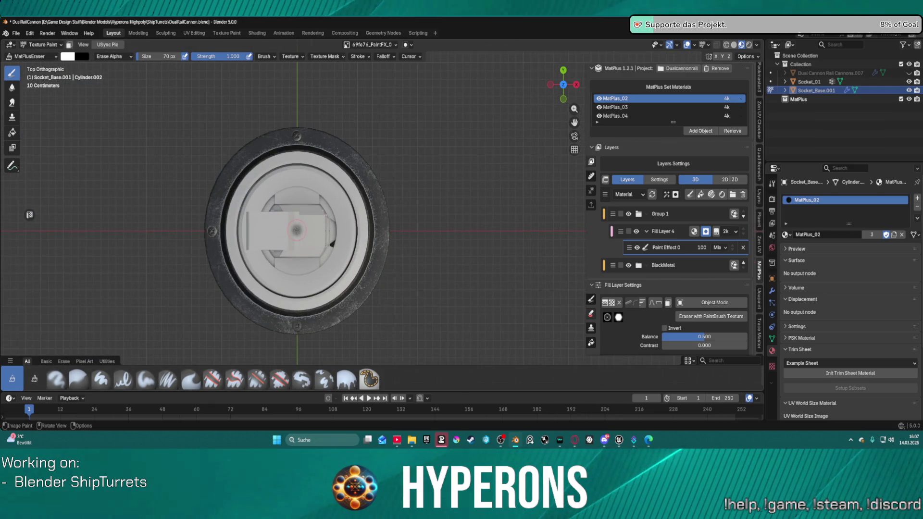
pyautogui.scroll(2, 295, 228)
pyautogui.keyDown('shift'); pyautogui.moveTo(295, 229); pyautogui.dragTo(354, 195, button='middle'); pyautogui.keyUp('shift')
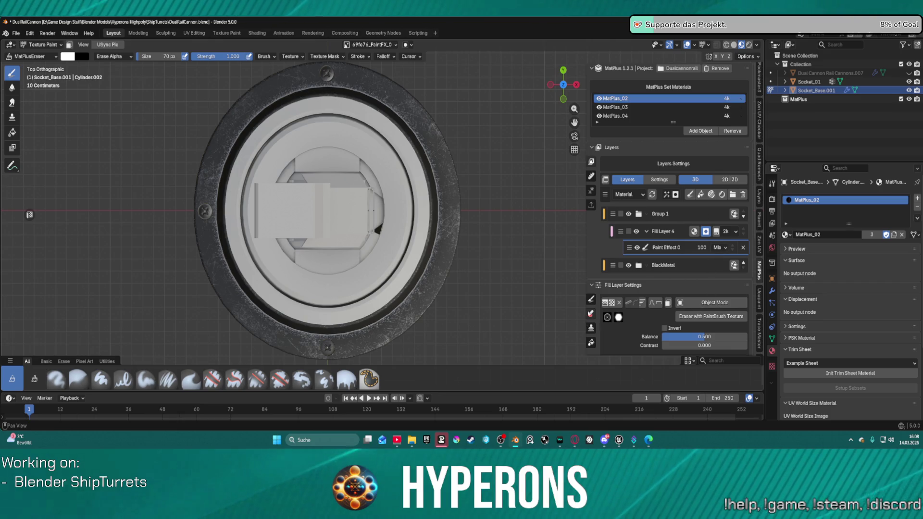
# Switch the brush back to MatPlusPaint (Mix) and orbit out of Top Orthographic view.
pyautogui.click(658, 303)
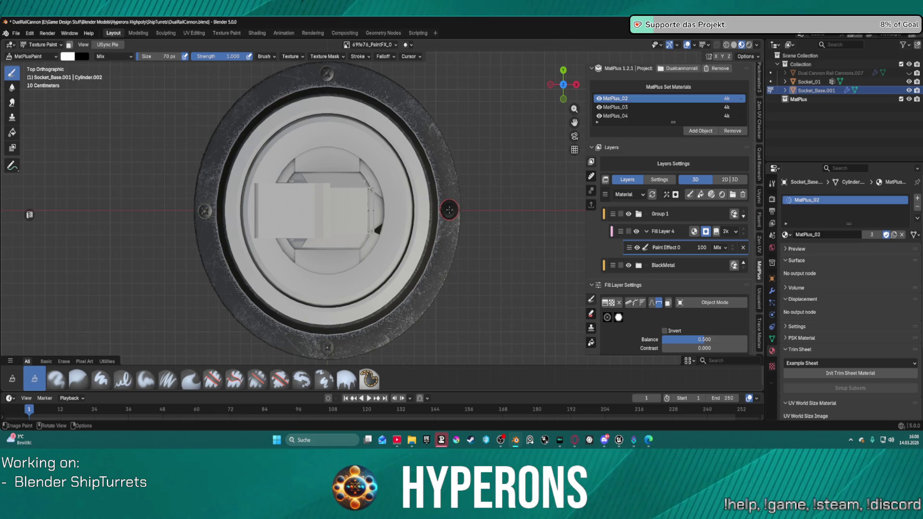
pyautogui.scroll(-3, 466, 288)
pyautogui.moveTo(449, 276)
pyautogui.mouseDown(button='middle')
pyautogui.moveTo(373, 179)
pyautogui.moveTo(434, 105)
pyautogui.moveTo(365, 163)
pyautogui.moveTo(332, 144)
pyautogui.moveTo(318, 173)
pyautogui.moveTo(336, 216)
pyautogui.mouseUp(button='middle')
pyautogui.scroll(6, 346, 181)
pyautogui.scroll(-5, 346, 181)
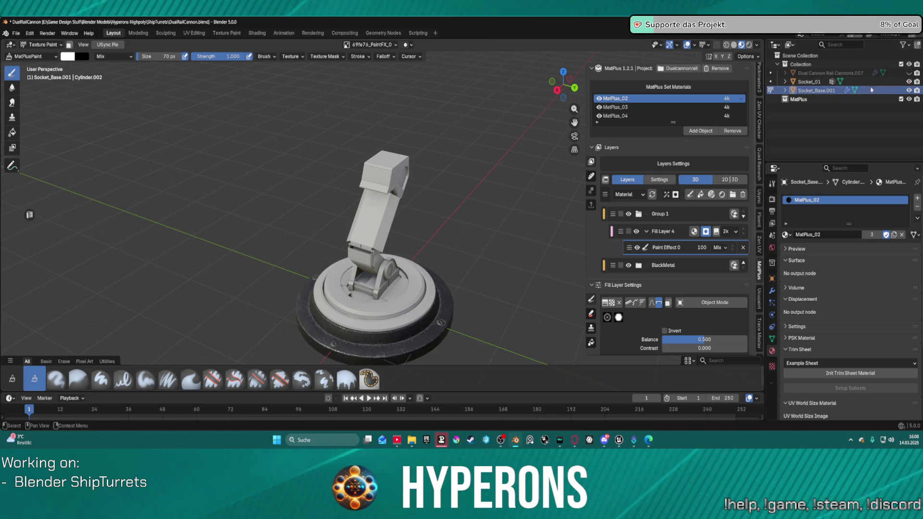
pyautogui.click(617, 108)
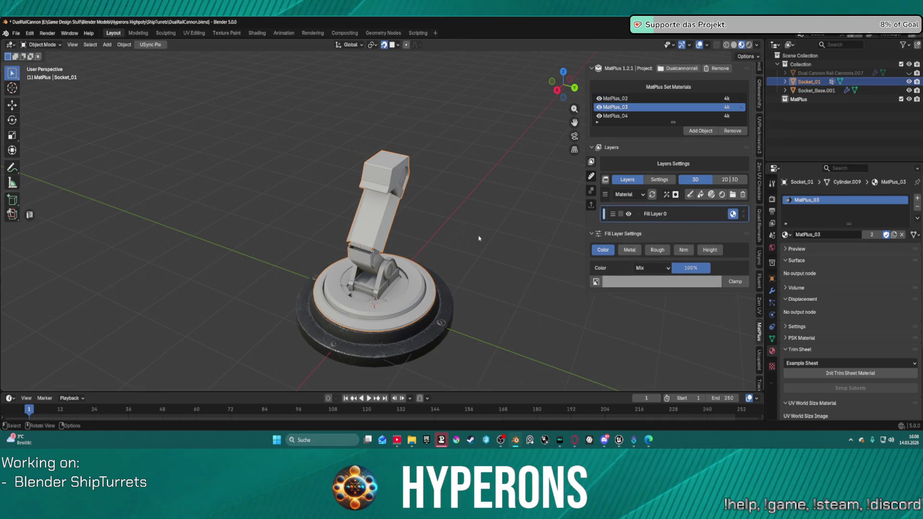
# Lower the Value of the turret arm's Fill Layer 0 colour to near black.
pyautogui.scroll(2, 529, 216)
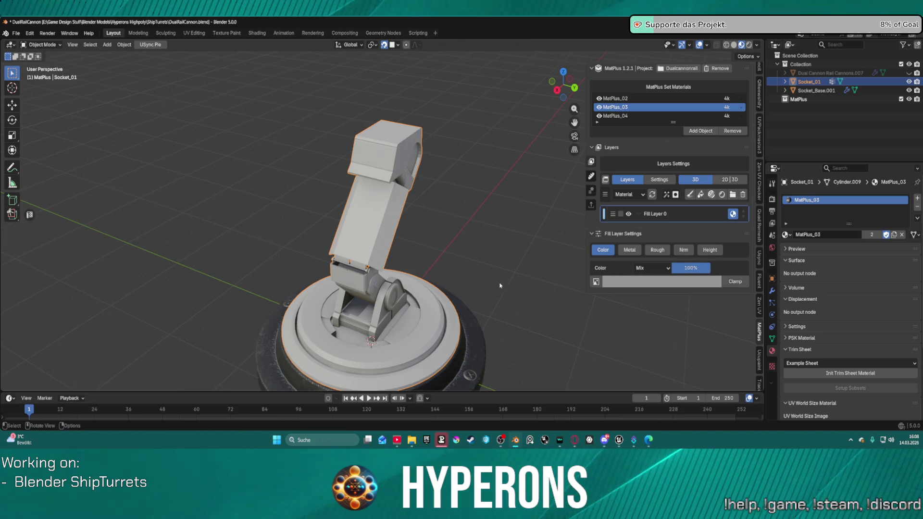
pyautogui.moveTo(524, 257)
pyautogui.mouseDown(button='middle')
pyautogui.moveTo(507, 228)
pyautogui.moveTo(481, 241)
pyautogui.mouseUp(button='middle')
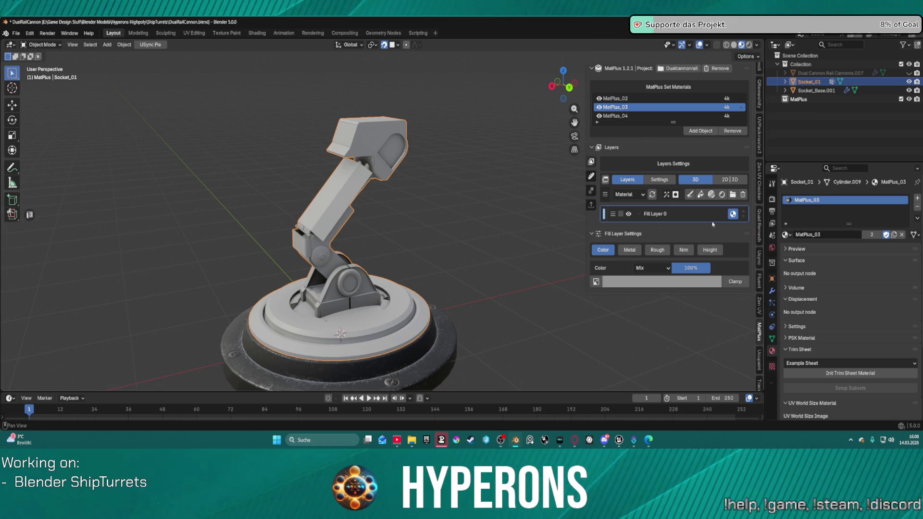
pyautogui.click(686, 284)
pyautogui.moveTo(676, 129); pyautogui.dragTo(676, 196)
pyautogui.moveTo(553, 226)
pyautogui.mouseDown(button='middle')
pyautogui.moveTo(457, 207)
pyautogui.moveTo(478, 196)
pyautogui.moveTo(388, 225)
pyautogui.moveTo(404, 226)
pyautogui.mouseUp(button='middle')
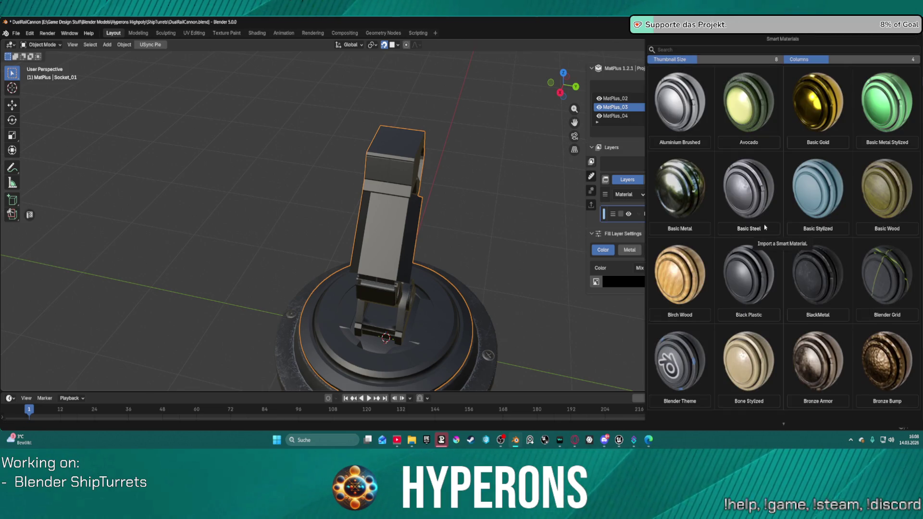
# Find Metal Weapon 2 in the Smart Materials grid and apply it to MatPlus_03.
pyautogui.scroll(-15, 765, 227)
pyautogui.scroll(-15, 763, 221)
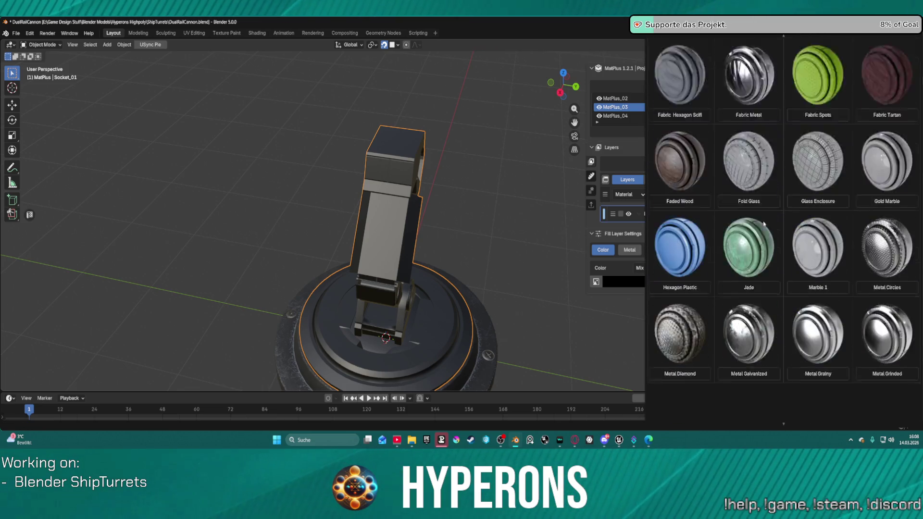
pyautogui.scroll(6, 755, 202)
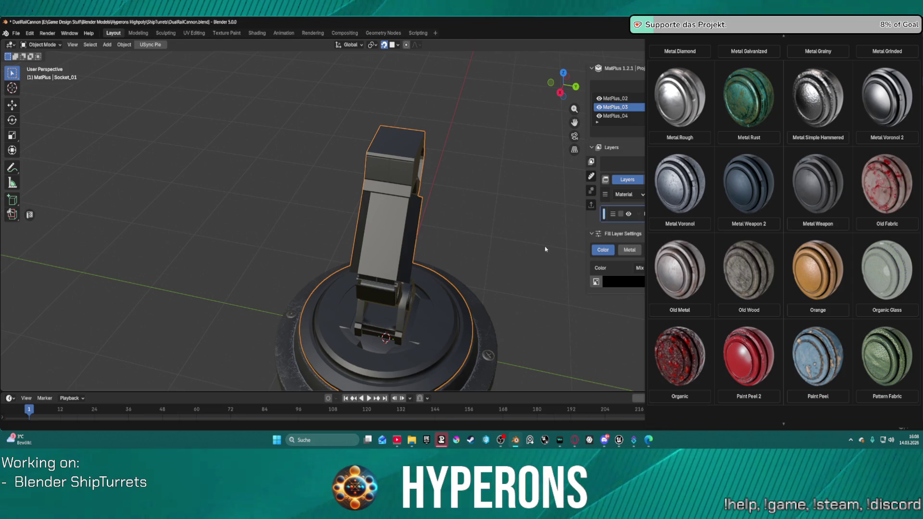
pyautogui.moveTo(545, 249)
pyautogui.mouseDown(button='middle')
pyautogui.moveTo(462, 203)
pyautogui.moveTo(452, 248)
pyautogui.moveTo(449, 206)
pyautogui.moveTo(433, 206)
pyautogui.moveTo(470, 163)
pyautogui.moveTo(424, 221)
pyautogui.moveTo(434, 247)
pyautogui.mouseUp(button='middle')
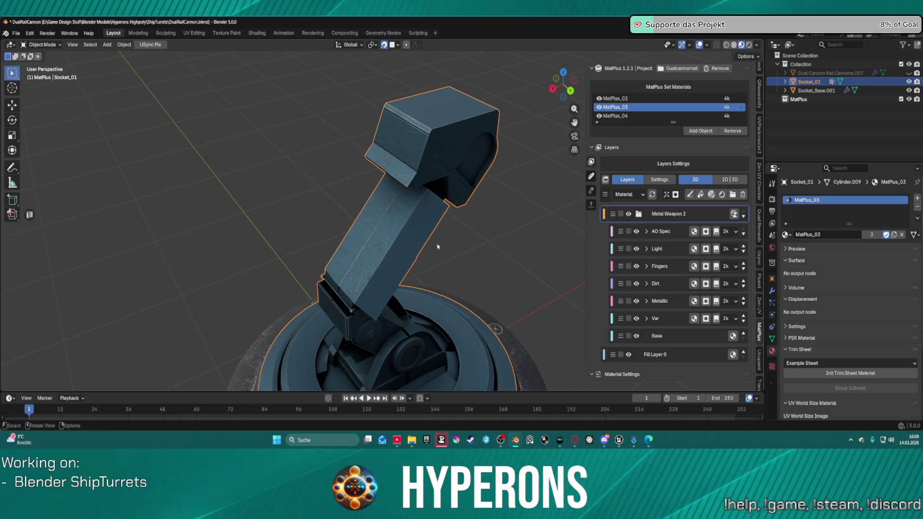
# Delete the Fingers layer from the arm's Metal Weapon 2 material.
pyautogui.click(676, 268)
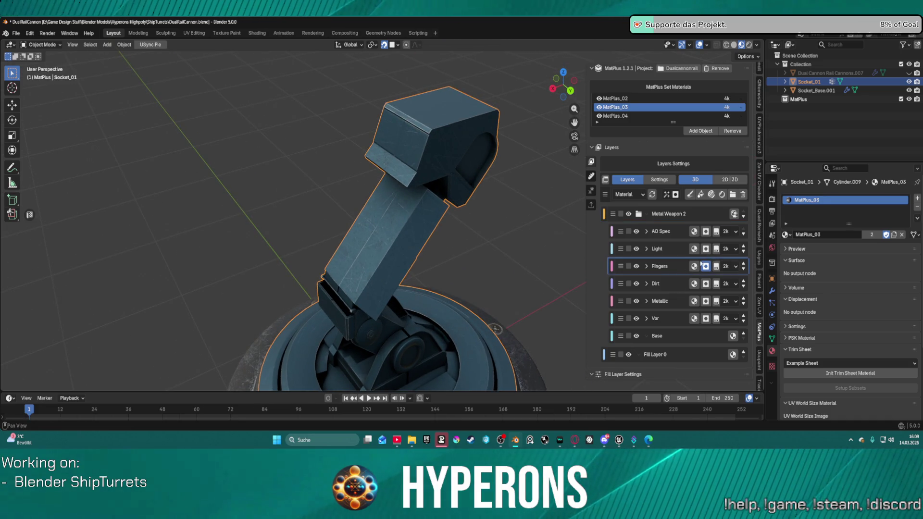
pyautogui.click(743, 194)
pyautogui.scroll(-3, 428, 288)
pyautogui.moveTo(423, 286)
pyautogui.mouseDown(button='middle')
pyautogui.moveTo(439, 299)
pyautogui.moveTo(447, 256)
pyautogui.moveTo(377, 175)
pyautogui.mouseUp(button='middle')
pyautogui.scroll(3, 447, 256)
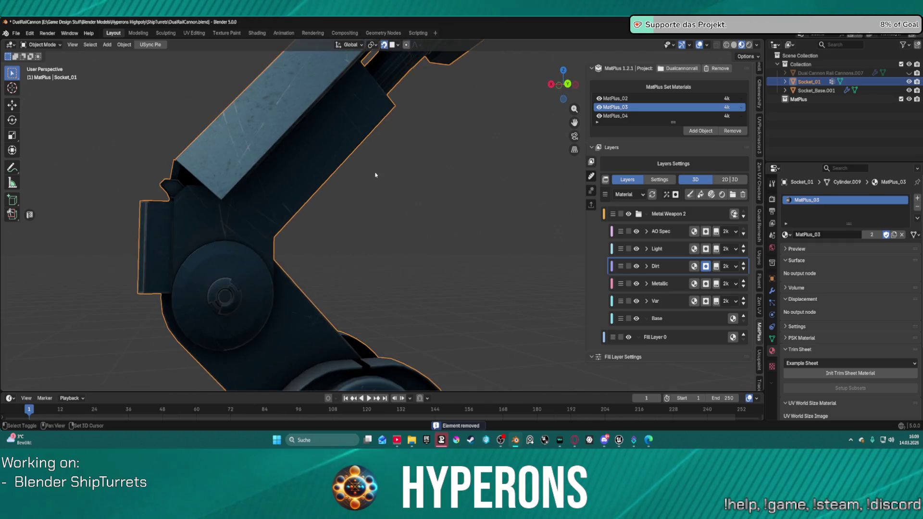
pyautogui.scroll(5, 414, 249)
pyautogui.scroll(-5, 433, 270)
pyautogui.moveTo(433, 270)
pyautogui.mouseDown(button='middle')
pyautogui.moveTo(412, 181)
pyautogui.moveTo(418, 206)
pyautogui.mouseUp(button='middle')
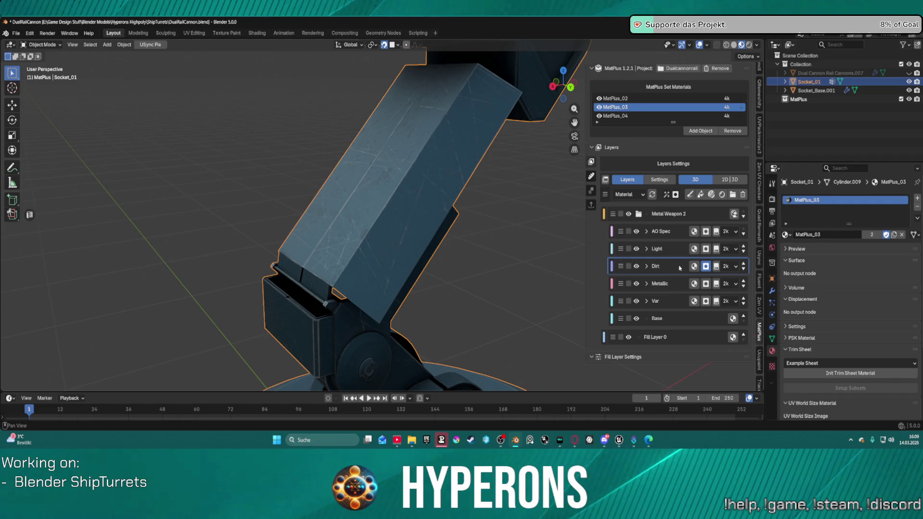
# Expand the Metallic layer and move Fill Effect 1 above Fill Effect 0.
pyautogui.click(646, 266)
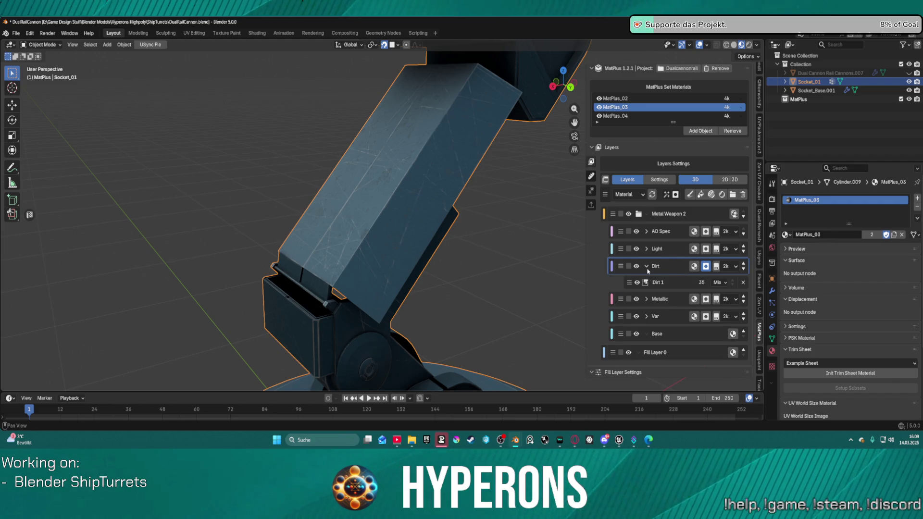
pyautogui.click(646, 266)
pyautogui.click(646, 283)
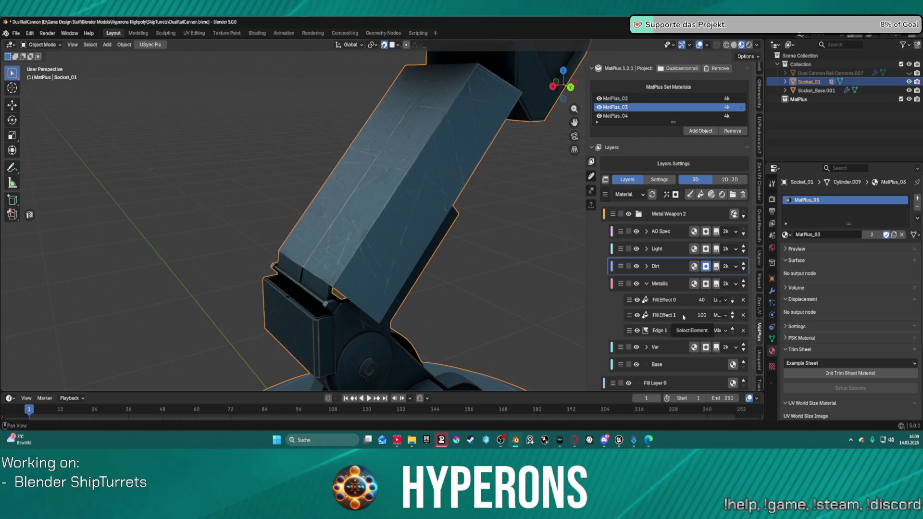
pyautogui.click(683, 317)
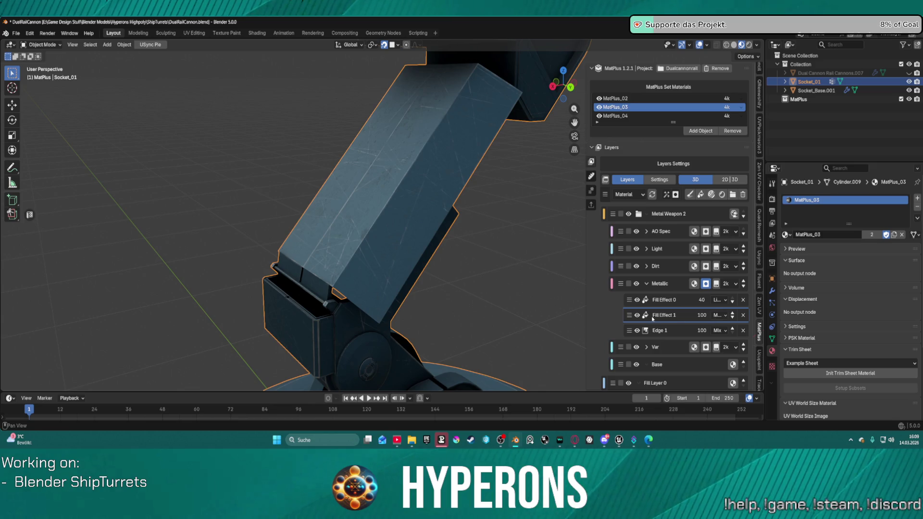
pyautogui.scroll(-6, 688, 368)
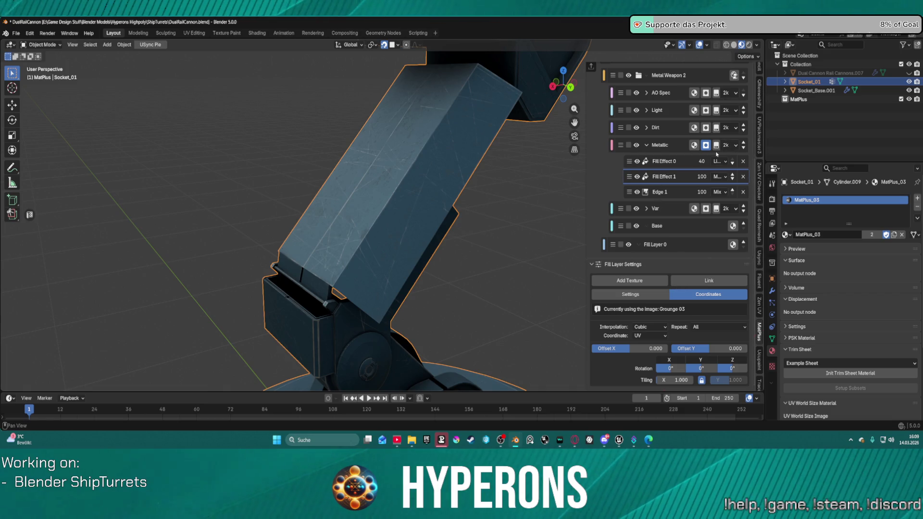
pyautogui.click(732, 179)
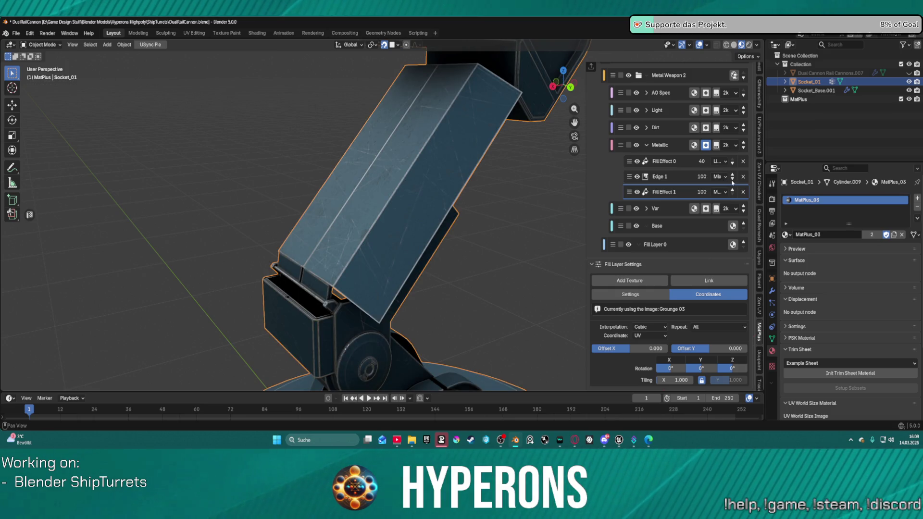
pyautogui.click(733, 192)
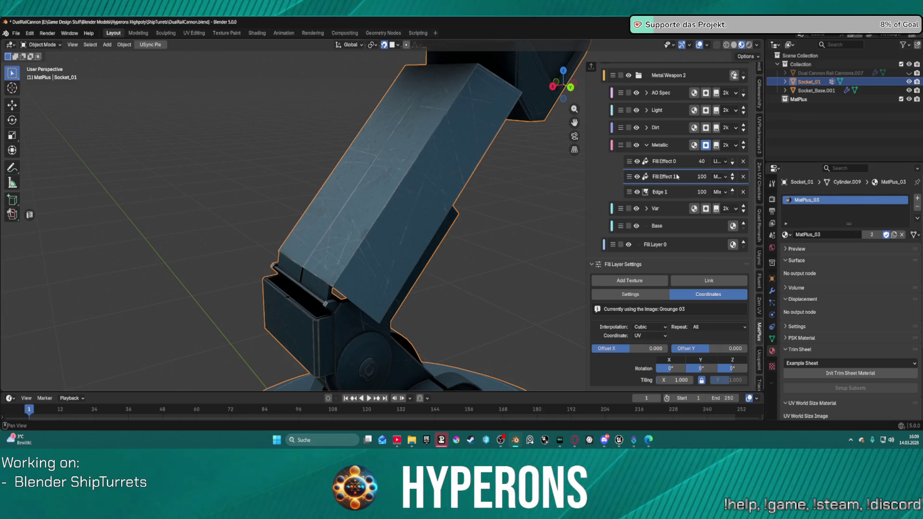
pyautogui.click(732, 175)
# Try Fill Effect 1 below Fill Effect 0, then restore it on top while orbiting the arm.
pyautogui.moveTo(368, 163); pyautogui.dragTo(445, 164, button='middle')
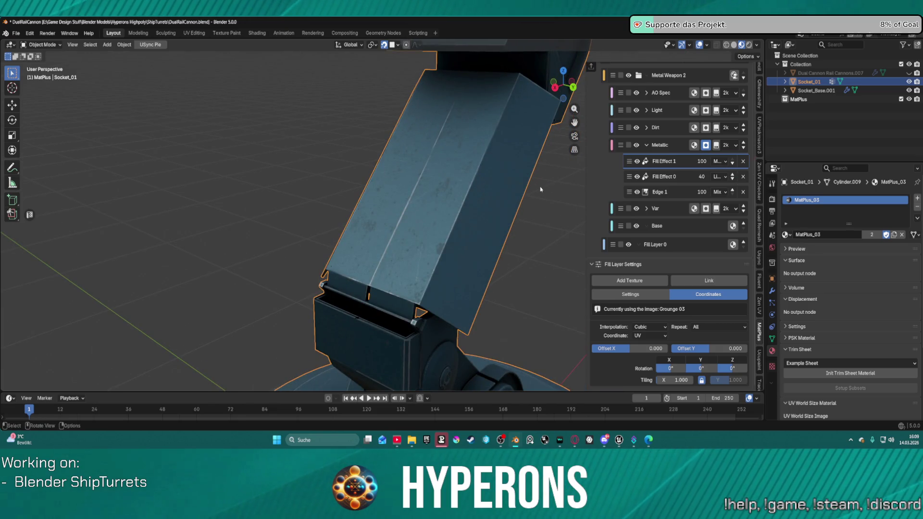
pyautogui.scroll(3, 479, 182)
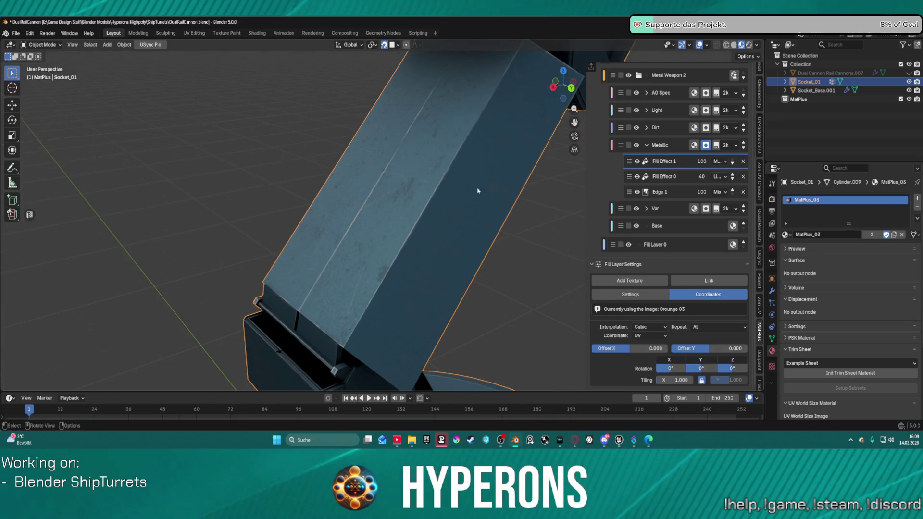
pyautogui.click(732, 165)
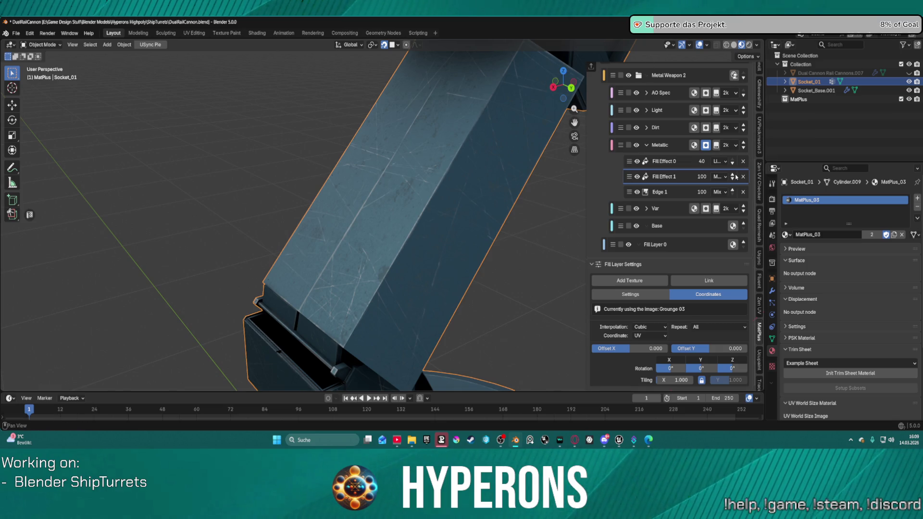
pyautogui.moveTo(469, 91)
pyautogui.keyDown('ctrl'); pyautogui.mouseDown(button='middle')
pyautogui.moveTo(471, 166)
pyautogui.moveTo(457, 220)
pyautogui.moveTo(447, 223)
pyautogui.moveTo(423, 121)
pyautogui.moveTo(428, 144)
pyautogui.mouseUp(button='middle'); pyautogui.keyUp('ctrl')
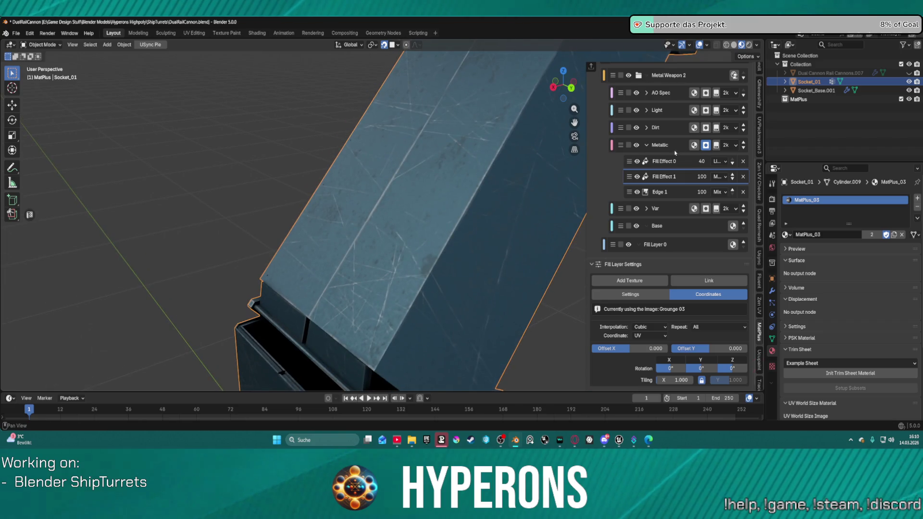
pyautogui.click(733, 177)
pyautogui.moveTo(500, 86); pyautogui.dragTo(504, 105, button='middle')
pyautogui.moveTo(427, 187)
pyautogui.mouseDown(button='middle')
pyautogui.moveTo(438, 231)
pyautogui.moveTo(528, 221)
pyautogui.moveTo(432, 231)
pyautogui.mouseUp(button='middle')
pyautogui.scroll(5, 365, 238)
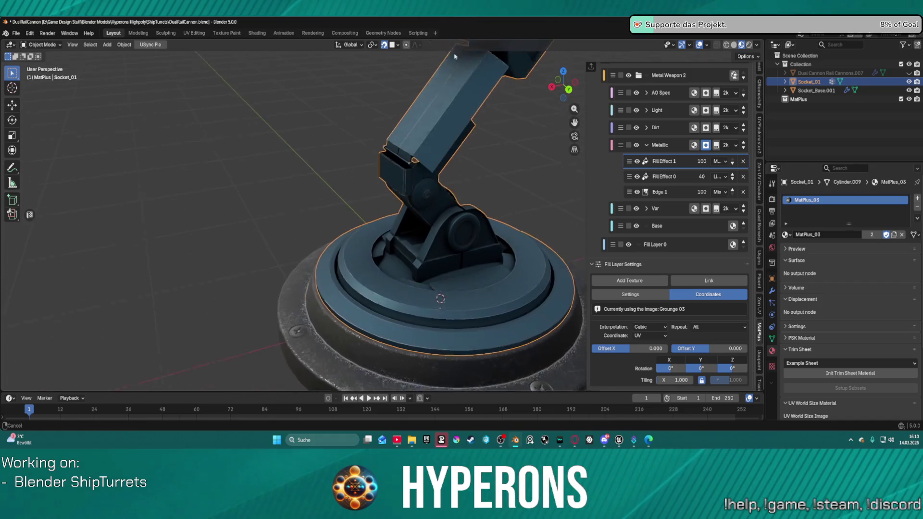
pyautogui.scroll(-3, 427, 155)
pyautogui.moveTo(427, 155)
pyautogui.mouseDown(button='middle')
pyautogui.moveTo(397, 206)
pyautogui.moveTo(445, 149)
pyautogui.mouseUp(button='middle')
pyautogui.moveTo(403, 166); pyautogui.dragTo(434, 204, button='middle')
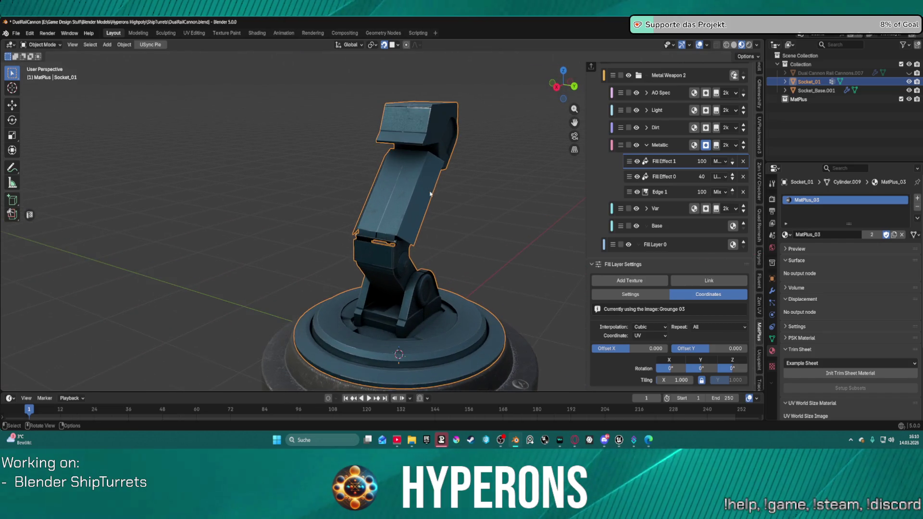
pyautogui.click(675, 223)
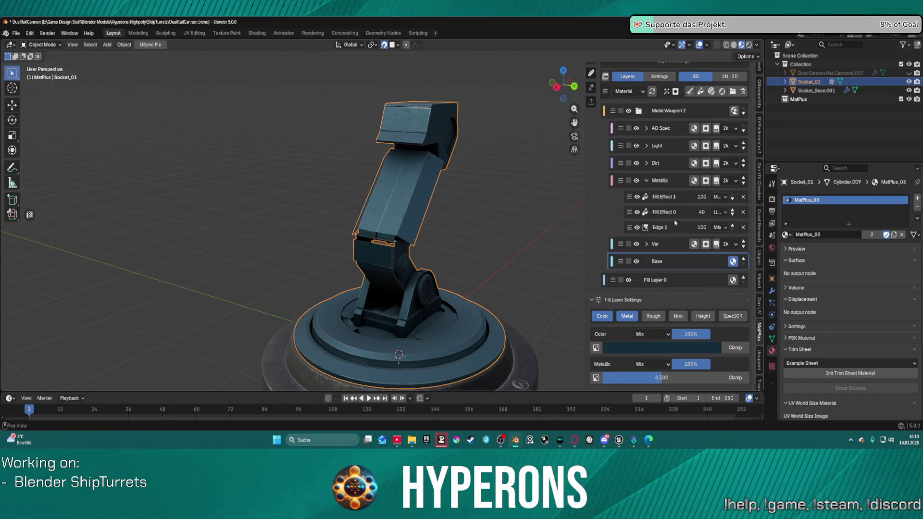
# Darken the Base layer colour to a very dark green in the colour picker.
pyautogui.click(648, 347)
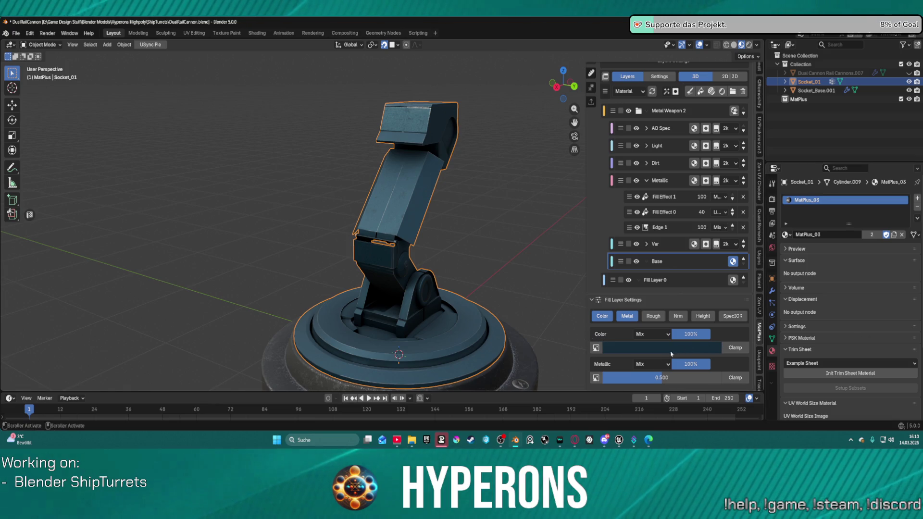
pyautogui.moveTo(659, 350)
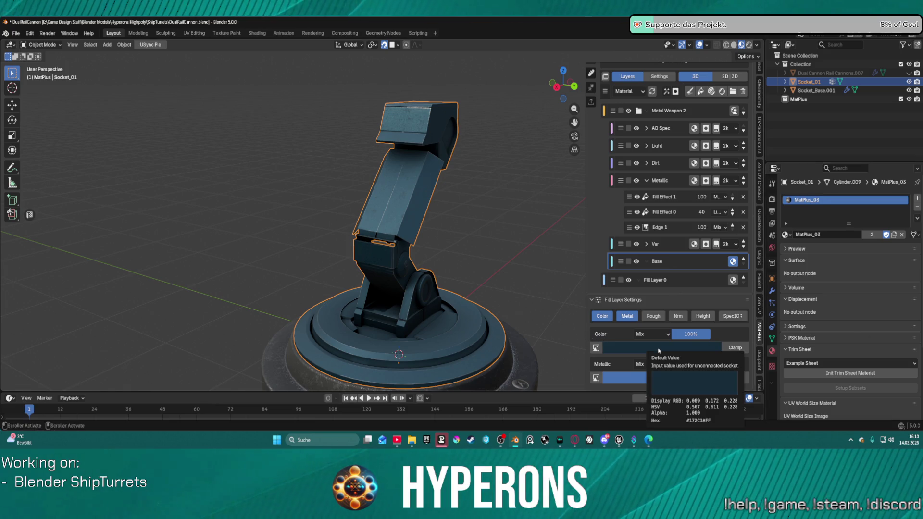
pyautogui.scroll(-3, 526, 283)
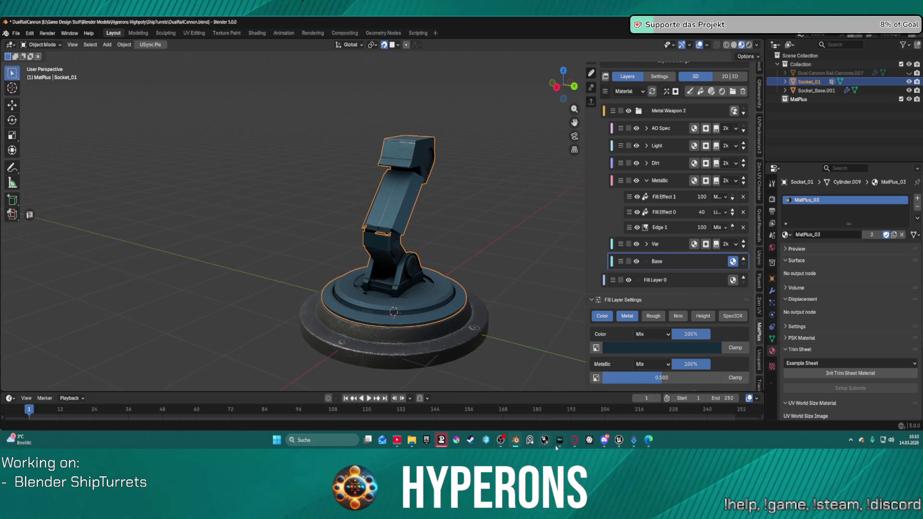
pyautogui.click(604, 440)
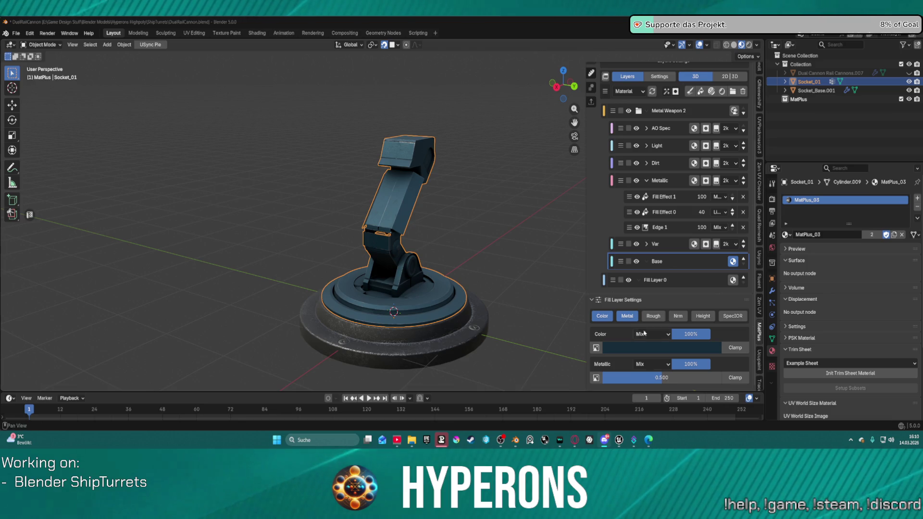
pyautogui.click(663, 347)
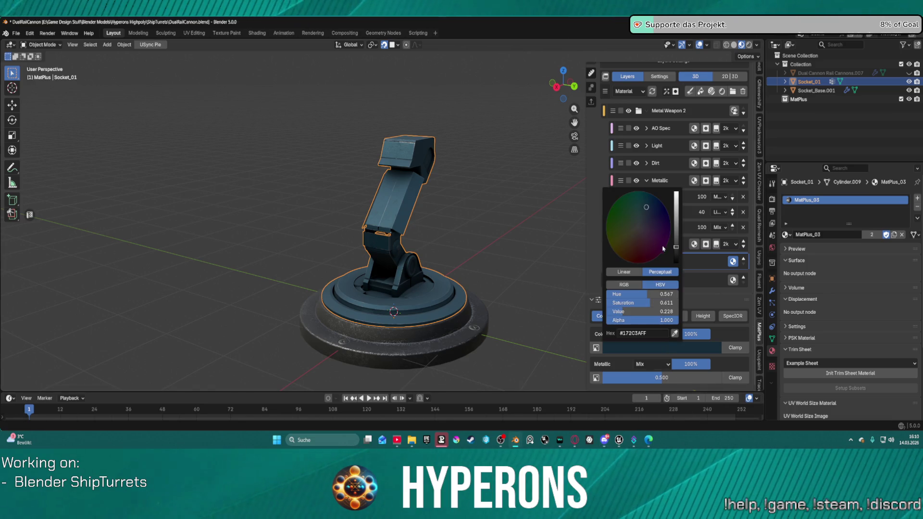
pyautogui.moveTo(675, 253); pyautogui.dragTo(676, 258)
pyautogui.moveTo(634, 221)
pyautogui.mouseDown()
pyautogui.moveTo(620, 220)
pyautogui.moveTo(616, 202)
pyautogui.moveTo(610, 233)
pyautogui.mouseUp()
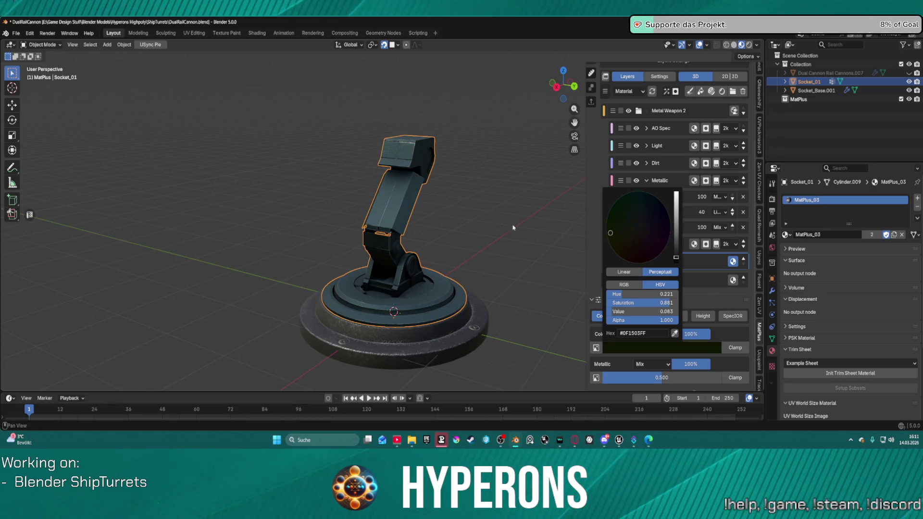
pyautogui.scroll(1, 671, 271)
pyautogui.moveTo(676, 253); pyautogui.dragTo(676, 253)
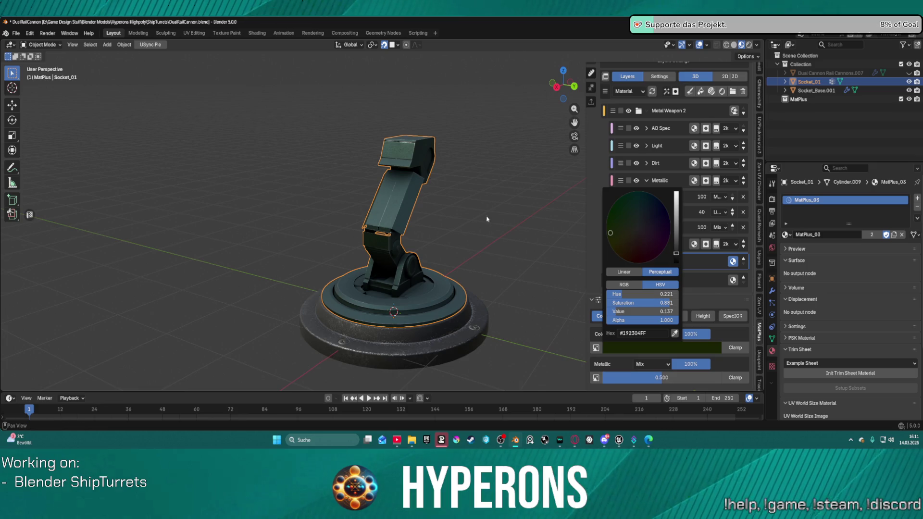
# Check the green up close on the turret, collapse the Metallic layer, and select Metal Weapon 2.
pyautogui.moveTo(413, 214)
pyautogui.mouseDown(button='middle')
pyautogui.moveTo(378, 212)
pyautogui.moveTo(528, 219)
pyautogui.moveTo(438, 211)
pyautogui.moveTo(368, 225)
pyautogui.moveTo(438, 234)
pyautogui.moveTo(404, 218)
pyautogui.moveTo(358, 226)
pyautogui.moveTo(375, 230)
pyautogui.moveTo(361, 234)
pyautogui.mouseUp(button='middle')
pyautogui.scroll(3, 392, 207)
pyautogui.scroll(-3, 430, 212)
pyautogui.scroll(3, 453, 210)
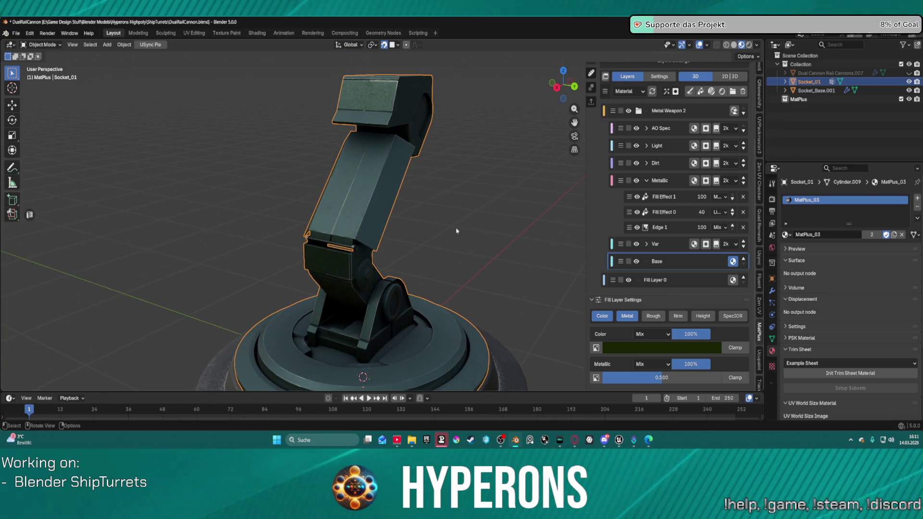
pyautogui.click(646, 181)
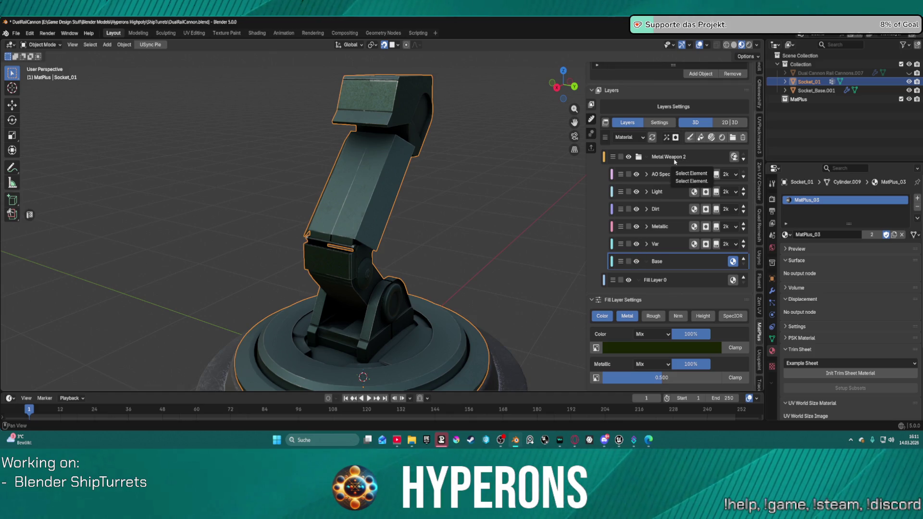
pyautogui.click(703, 158)
pyautogui.scroll(3, 704, 158)
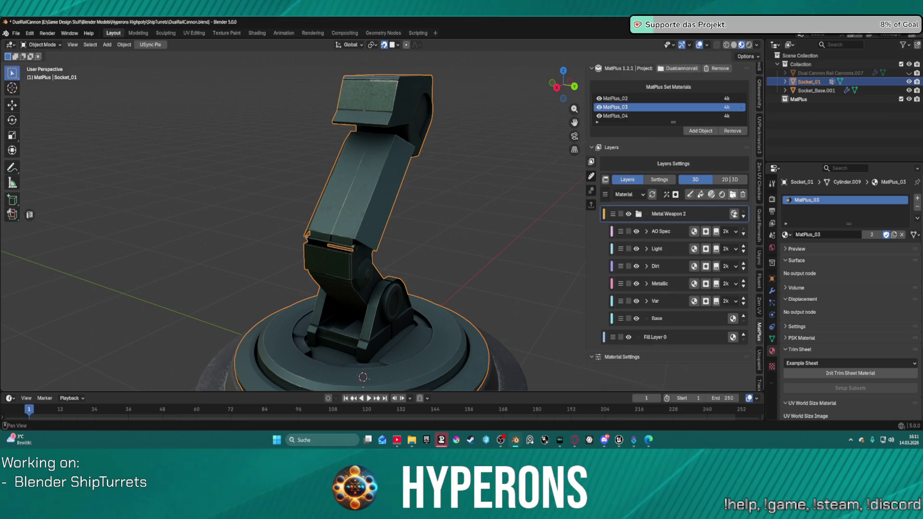
# Add Group 1 with a new fill layer carrying a black mask and a 4k paint effect.
pyautogui.click(730, 195)
pyautogui.click(700, 194)
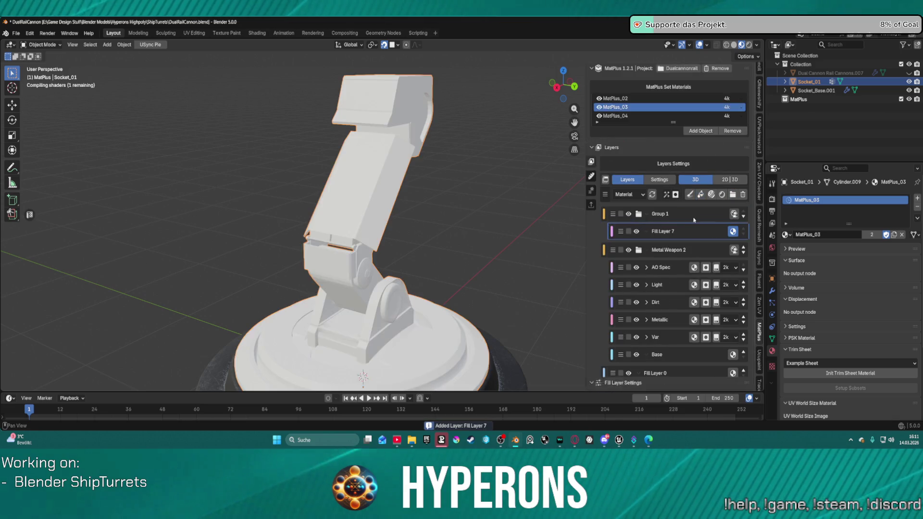
pyautogui.click(675, 194)
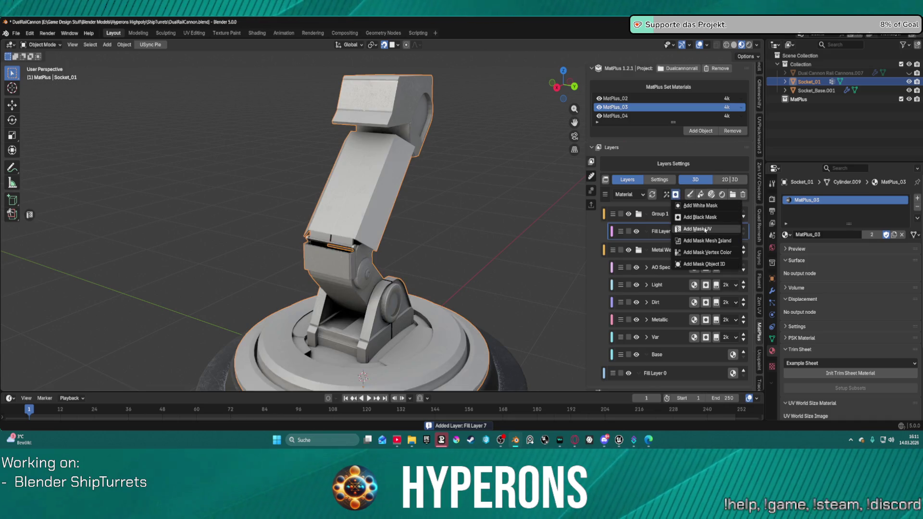
pyautogui.click(687, 217)
pyautogui.click(666, 195)
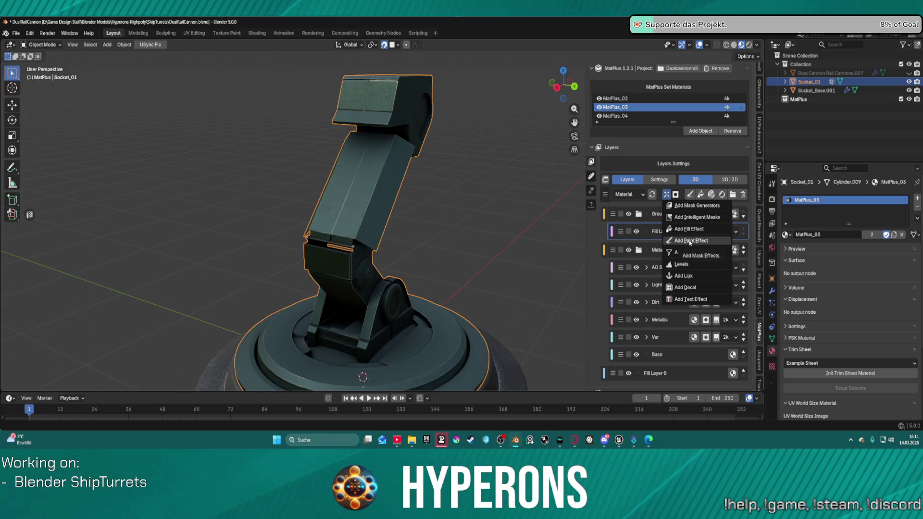
pyautogui.click(690, 241)
pyautogui.click(690, 257)
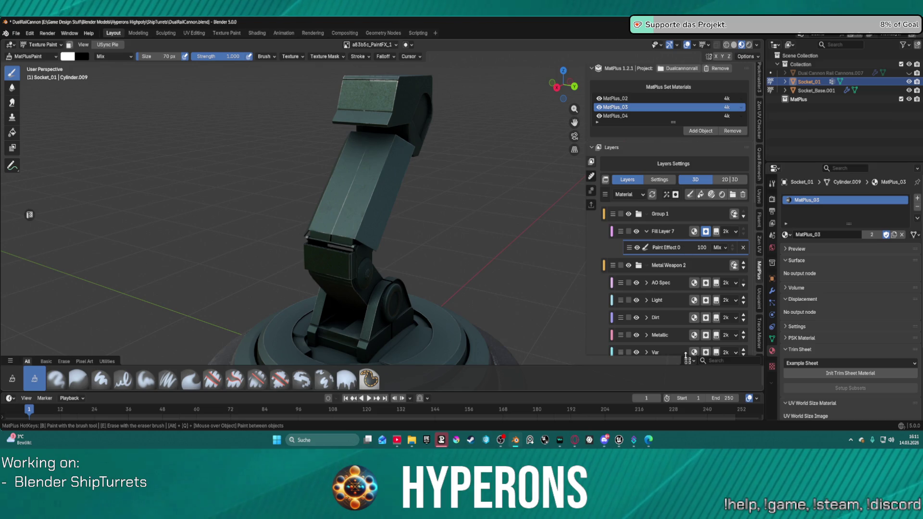
# Switch to mask painting and pick a paint-stroke splatter texture from the Brushes library.
pyautogui.scroll(-10, 685, 356)
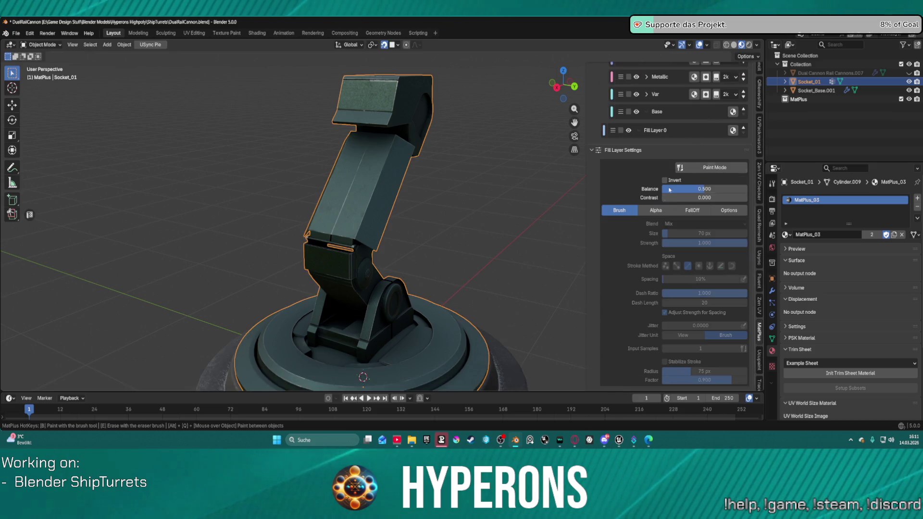
pyautogui.click(692, 168)
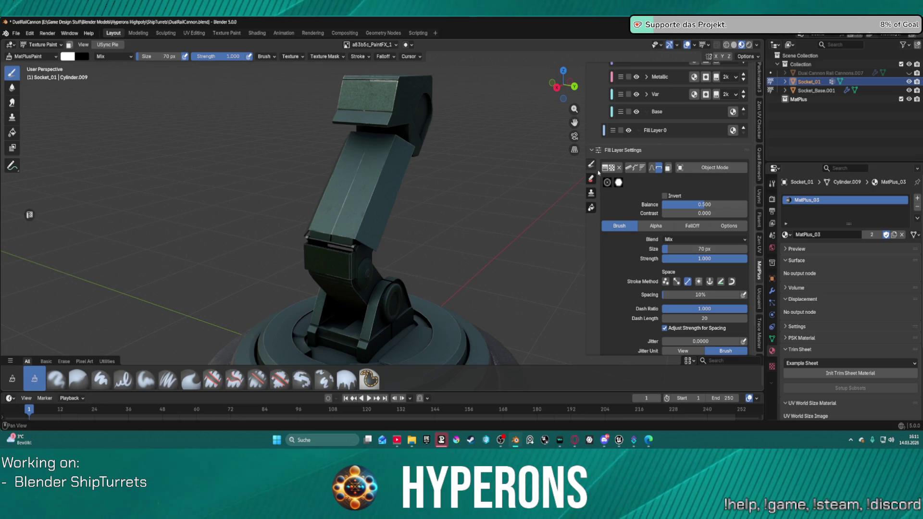
pyautogui.click(608, 168)
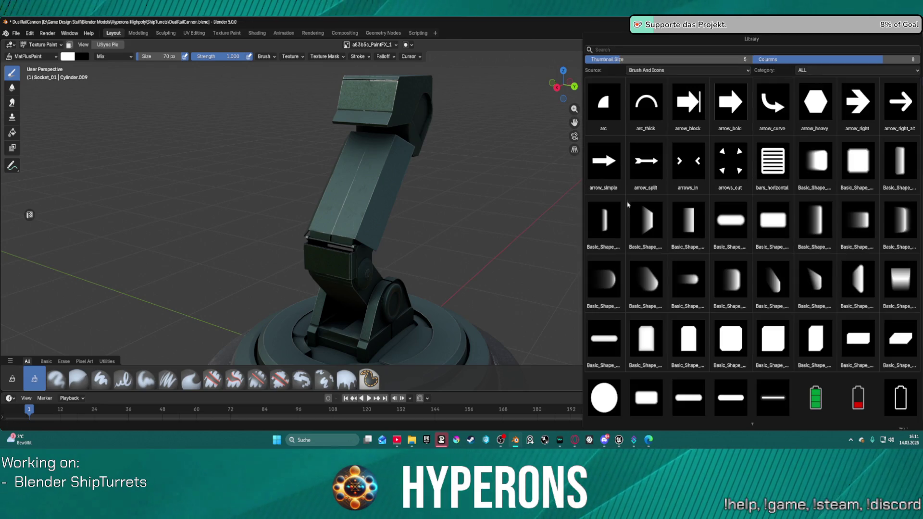
pyautogui.click(812, 70)
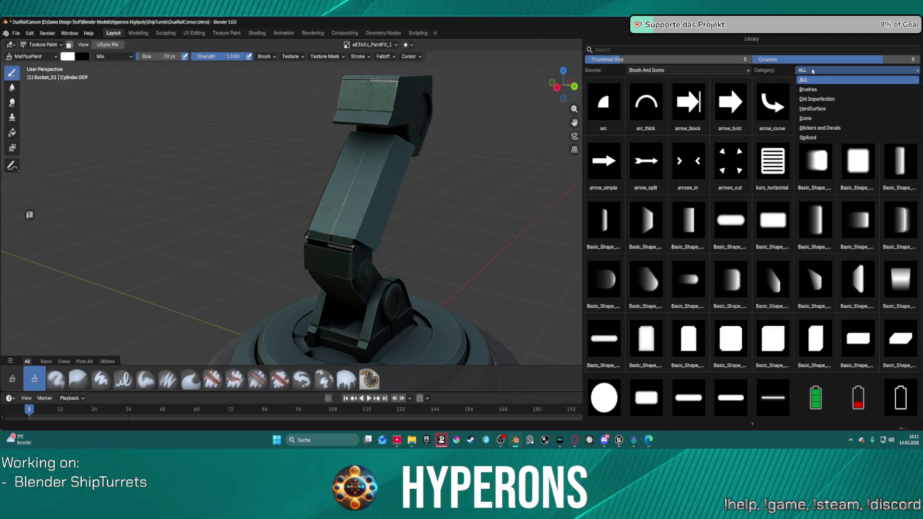
pyautogui.click(817, 99)
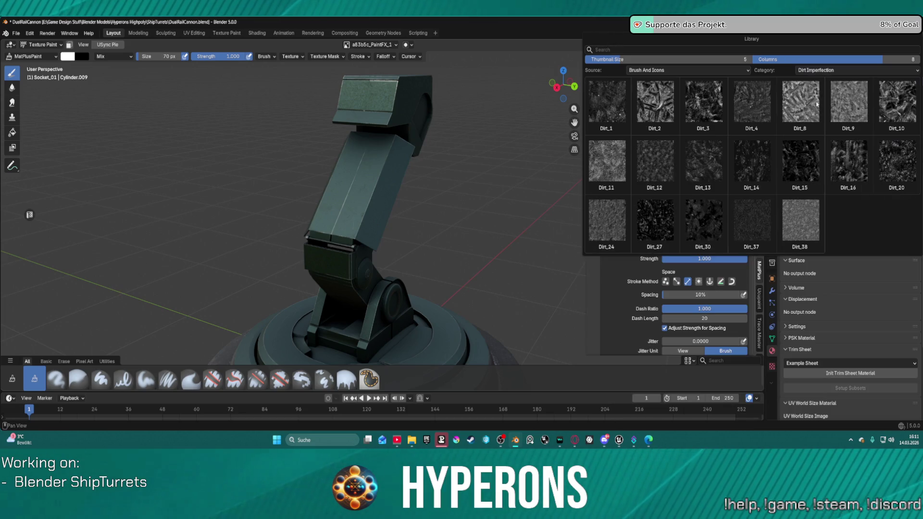
pyautogui.click(817, 71)
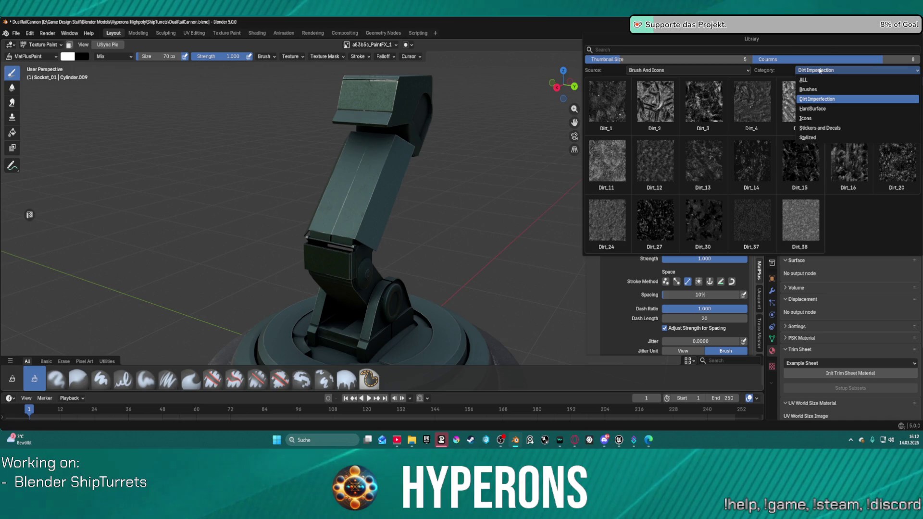
pyautogui.click(819, 90)
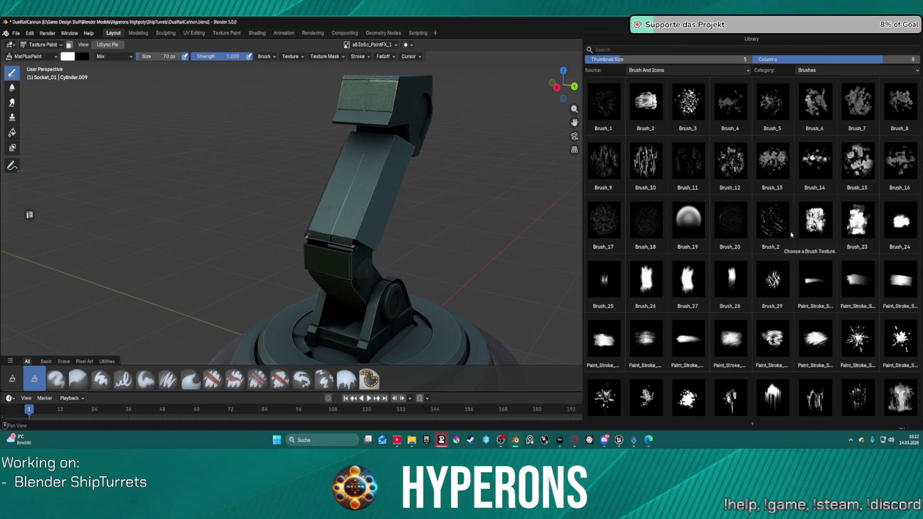
pyautogui.scroll(-3, 786, 187)
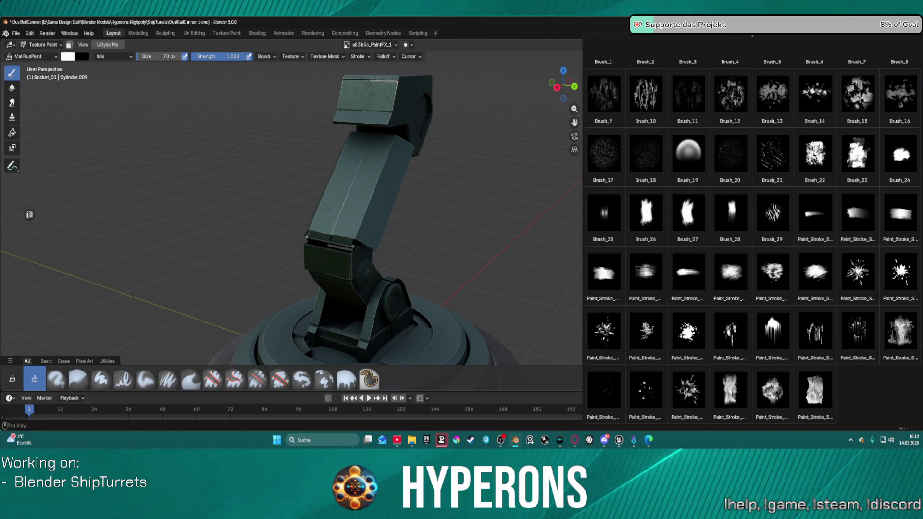
pyautogui.scroll(5, 832, 110)
pyautogui.scroll(-20, 735, 284)
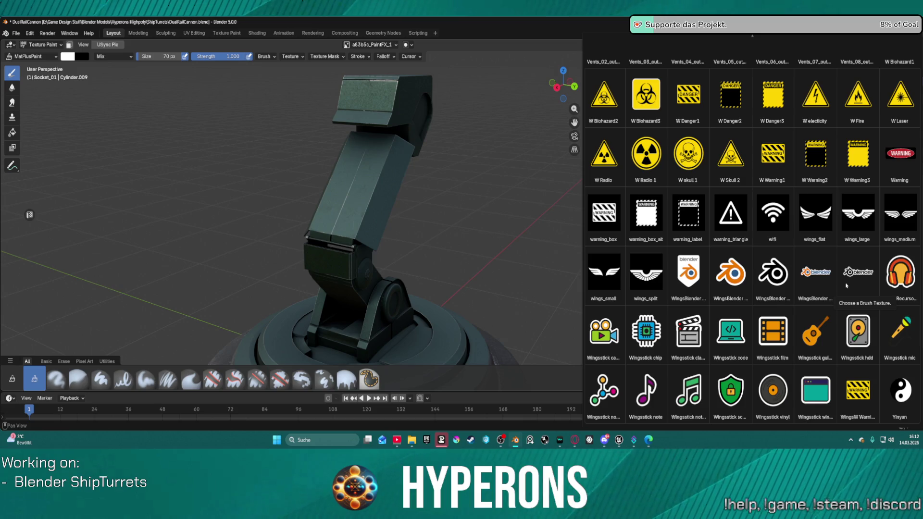
pyautogui.scroll(10, 846, 286)
pyautogui.scroll(10, 813, 223)
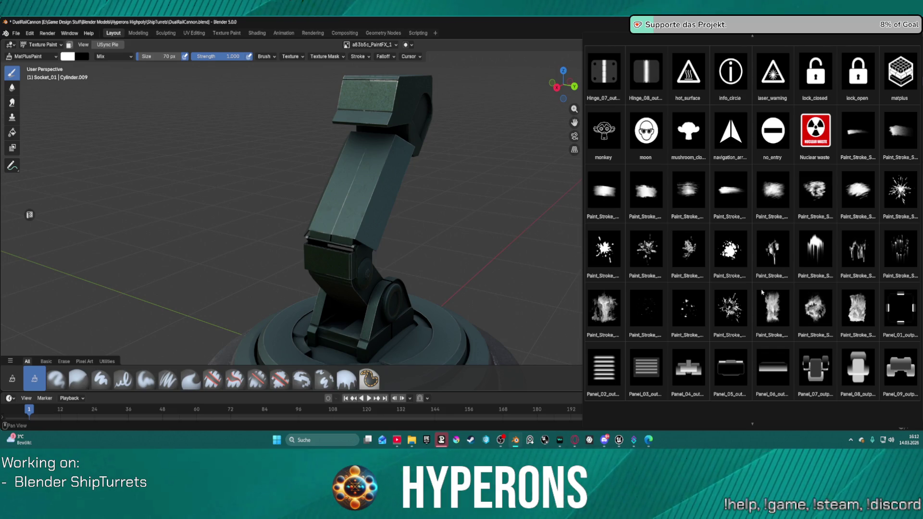
pyautogui.click(739, 313)
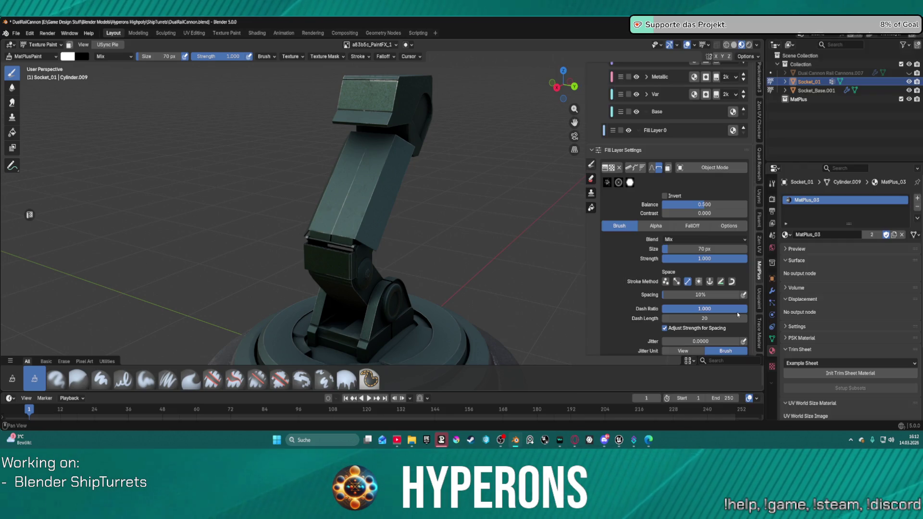
# Stamp a splatter dab onto the turret arm, zoom in, and return to Object Mode.
pyautogui.click(360, 192)
pyautogui.scroll(6, 375, 209)
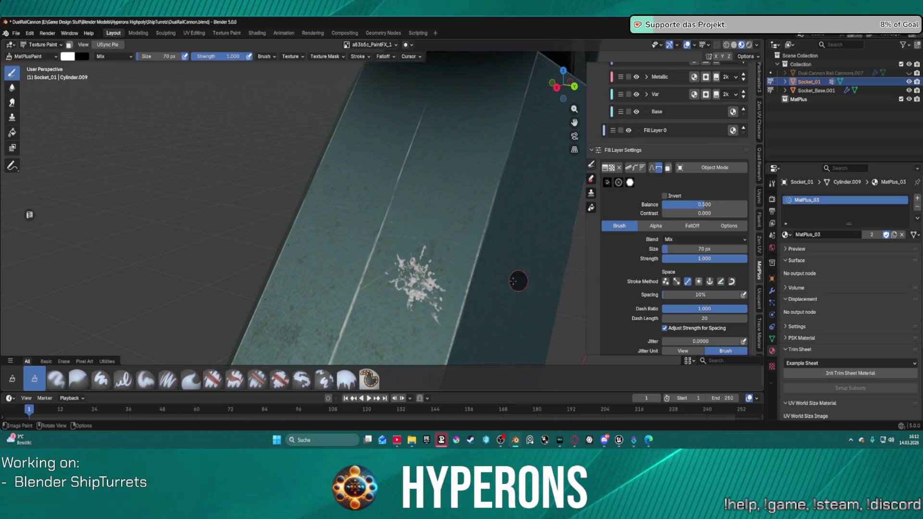
pyautogui.scroll(7, 700, 217)
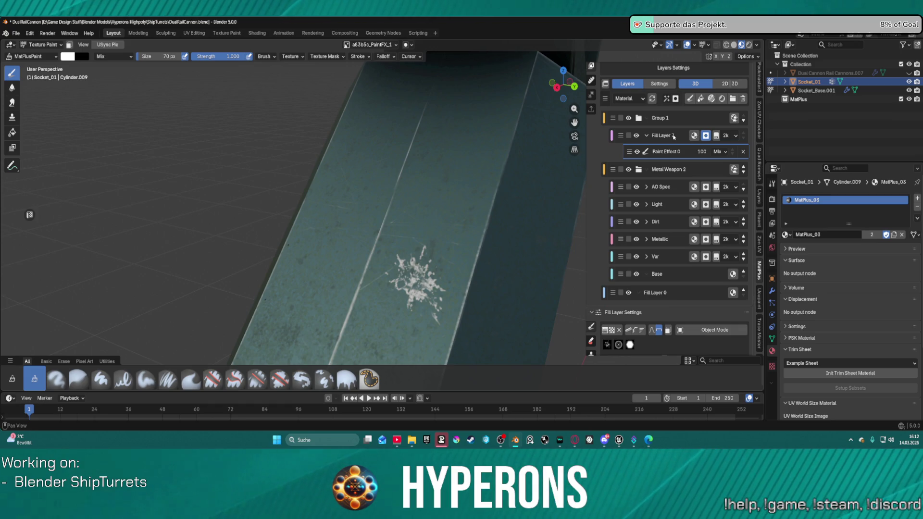
pyautogui.hotkey('ctrl', 'Tab')
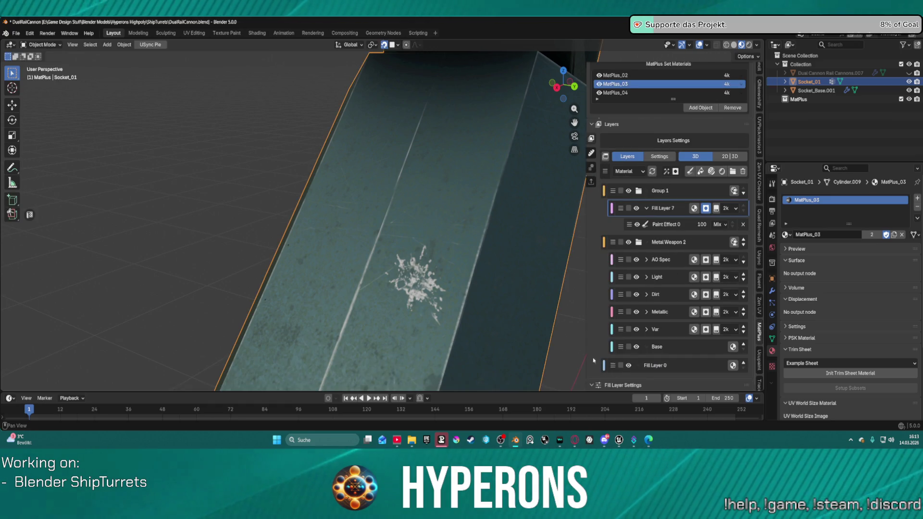
# Let Fill Layer 7 affect metalness, roughness, normals and height.
pyautogui.click(693, 208)
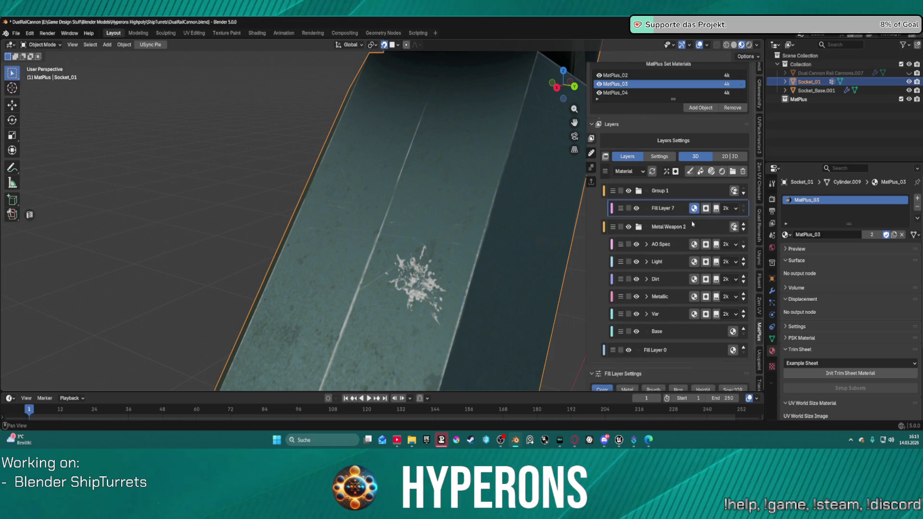
pyautogui.scroll(-3, 663, 337)
pyautogui.click(633, 377)
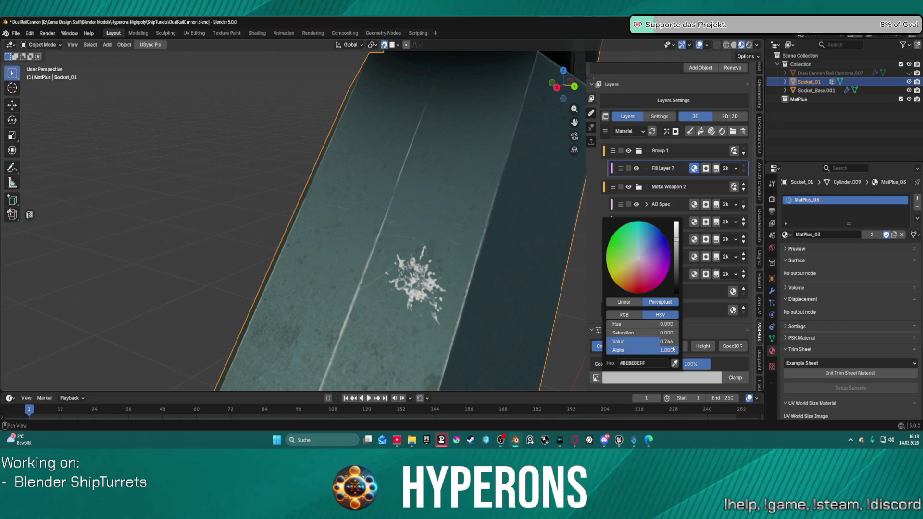
pyautogui.click(627, 346)
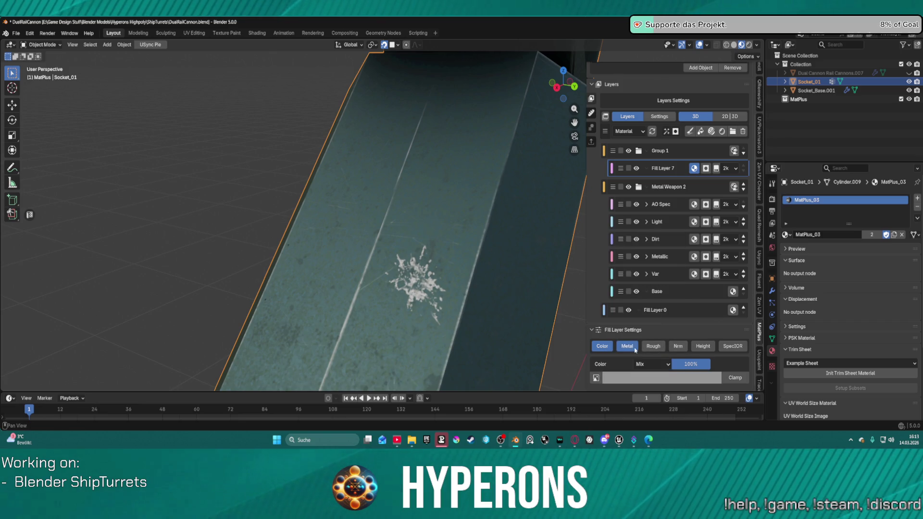
pyautogui.click(653, 346)
pyautogui.click(678, 346)
pyautogui.click(700, 346)
# Raise the splatter's metalness, brighten it to near white, and recess its height to about -0.059.
pyautogui.scroll(-5, 675, 261)
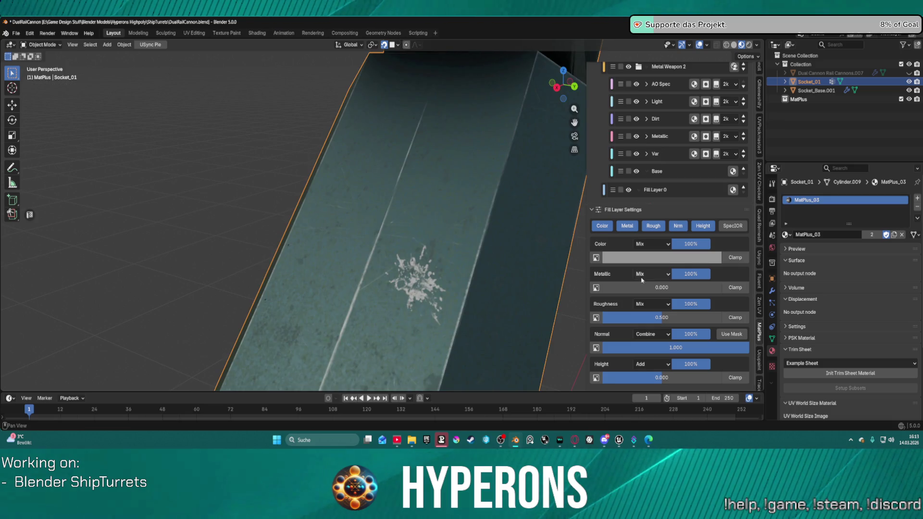
pyautogui.moveTo(662, 378)
pyautogui.mouseDown()
pyautogui.moveTo(640, 377)
pyautogui.moveTo(657, 377)
pyautogui.mouseUp()
pyautogui.moveTo(661, 287)
pyautogui.mouseDown()
pyautogui.moveTo(712, 287)
pyautogui.moveTo(611, 287)
pyautogui.moveTo(672, 287)
pyautogui.moveTo(661, 317)
pyautogui.moveTo(623, 318)
pyautogui.mouseUp()
pyautogui.click(667, 259)
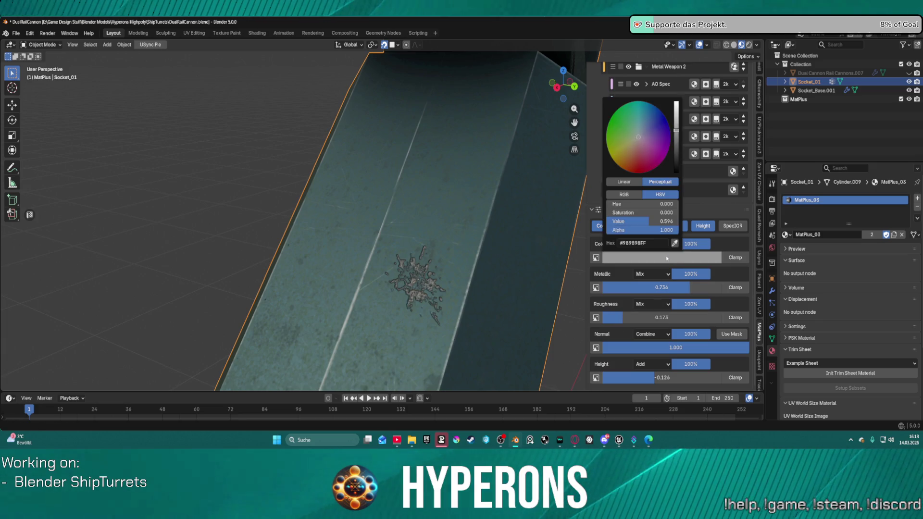
pyautogui.moveTo(676, 132); pyautogui.dragTo(675, 103)
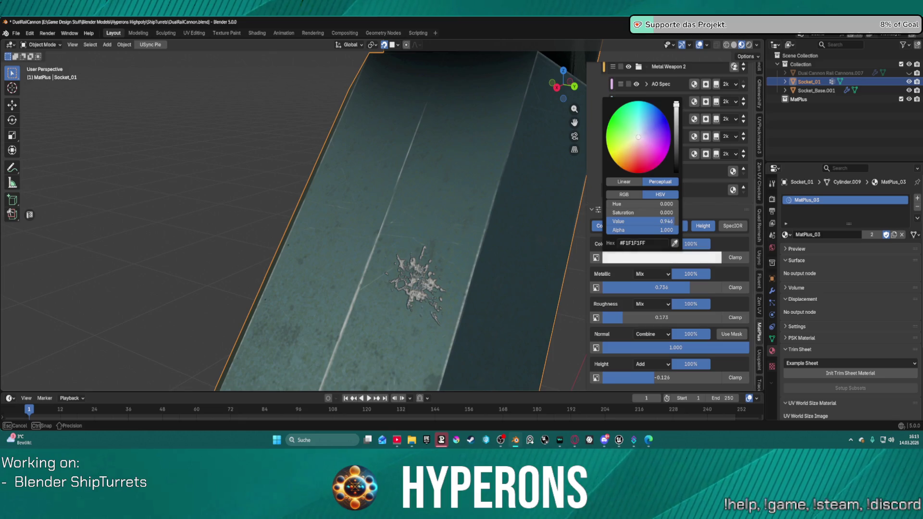
pyautogui.moveTo(652, 380); pyautogui.dragTo(658, 379)
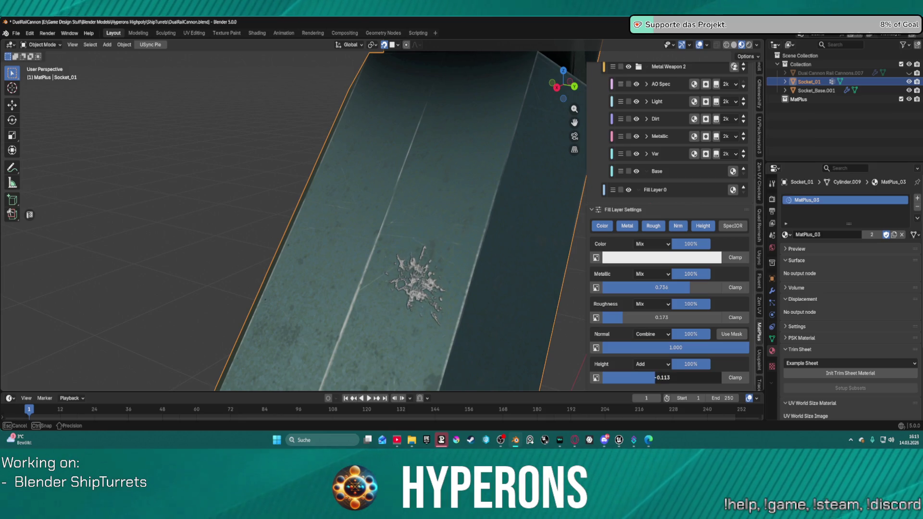
pyautogui.moveTo(653, 378); pyautogui.dragTo(658, 379)
pyautogui.scroll(-5, 432, 216)
pyautogui.moveTo(433, 216)
pyautogui.mouseDown(button='middle')
pyautogui.moveTo(423, 224)
pyautogui.moveTo(453, 226)
pyautogui.moveTo(409, 234)
pyautogui.mouseUp(button='middle')
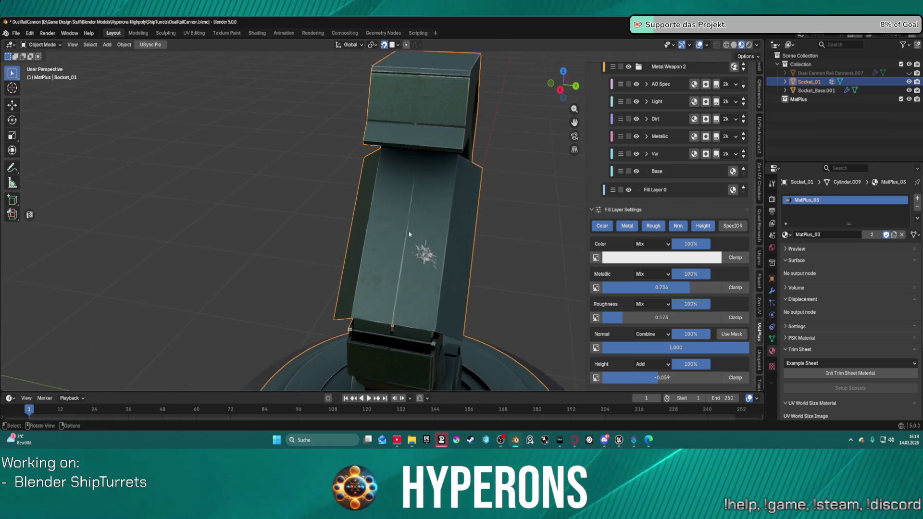
pyautogui.scroll(5, 703, 139)
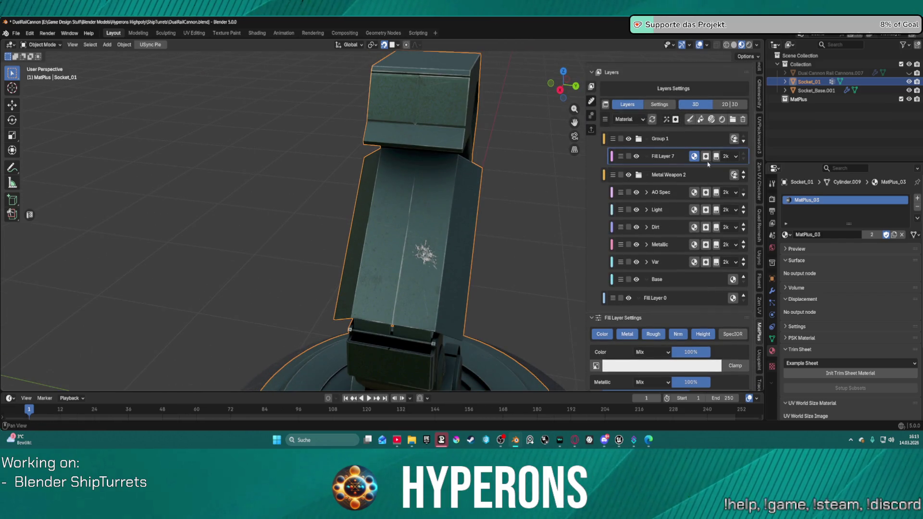
# Set Fill Layer 7's Paint Effect 0 blend mode to Add.
pyautogui.click(706, 161)
pyautogui.scroll(3, 708, 163)
pyautogui.click(684, 240)
pyautogui.scroll(-10, 724, 368)
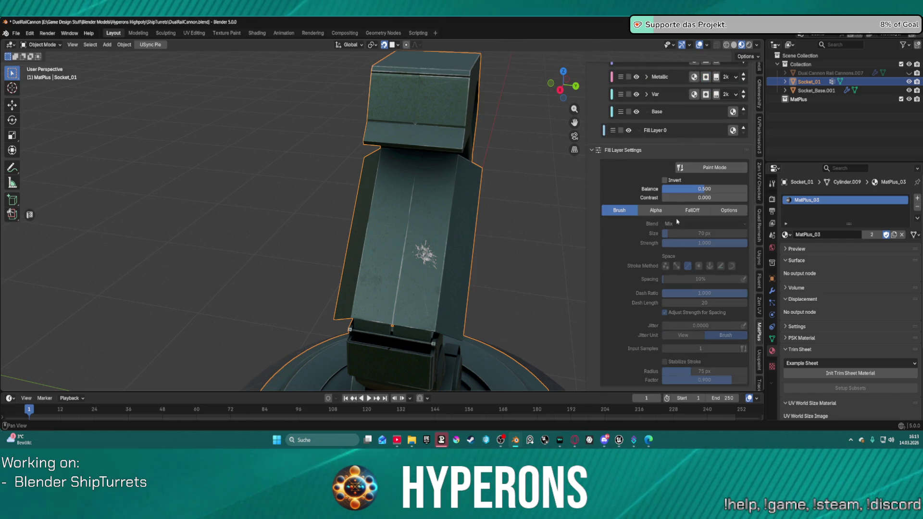
pyautogui.scroll(5, 695, 109)
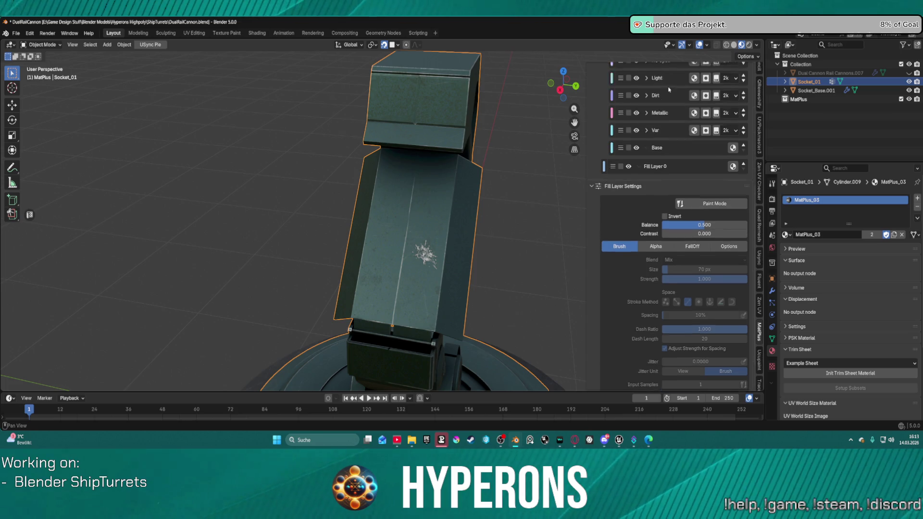
pyautogui.scroll(1, 687, 94)
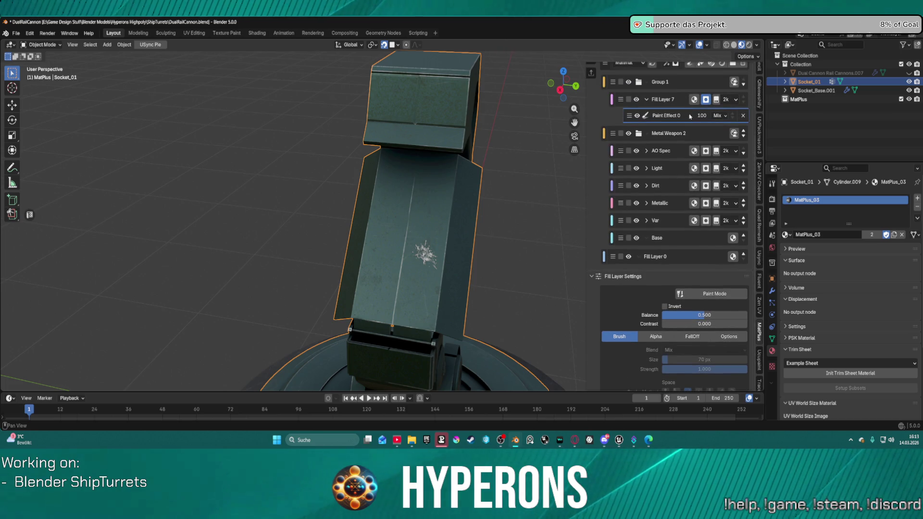
pyautogui.click(718, 116)
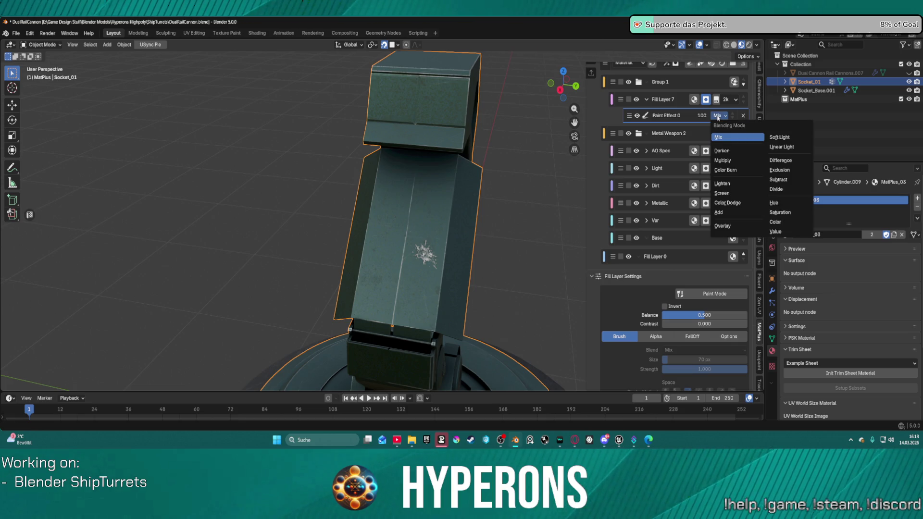
pyautogui.click(729, 213)
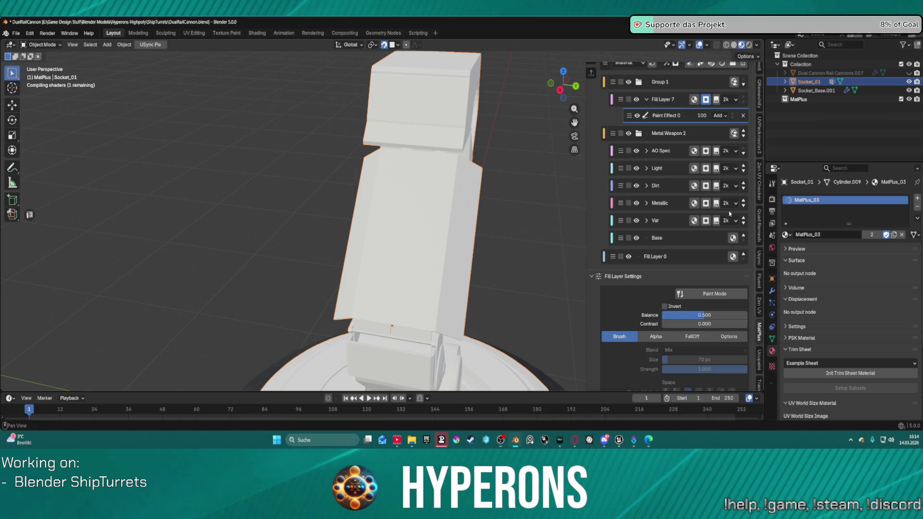
pyautogui.scroll(5, 422, 251)
pyautogui.moveTo(459, 283)
pyautogui.mouseDown(button='middle')
pyautogui.moveTo(476, 288)
pyautogui.moveTo(490, 233)
pyautogui.mouseUp(button='middle')
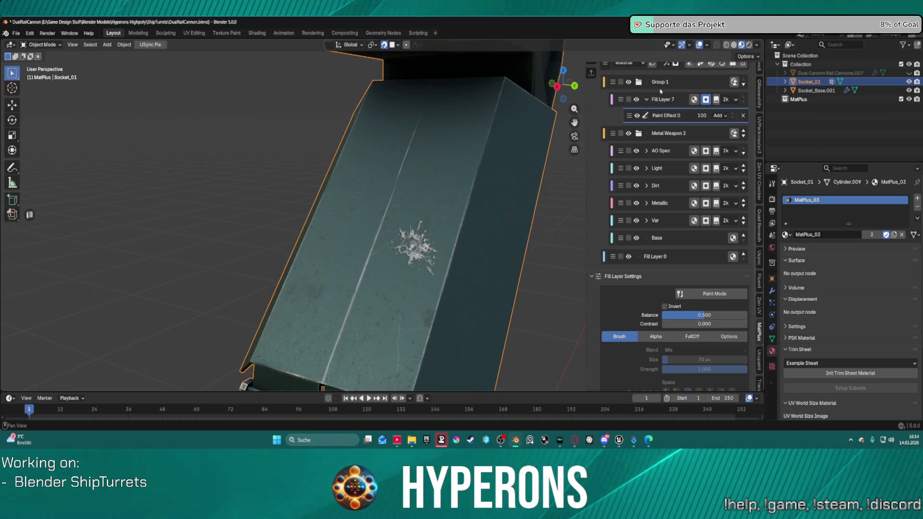
pyautogui.scroll(5, 670, 104)
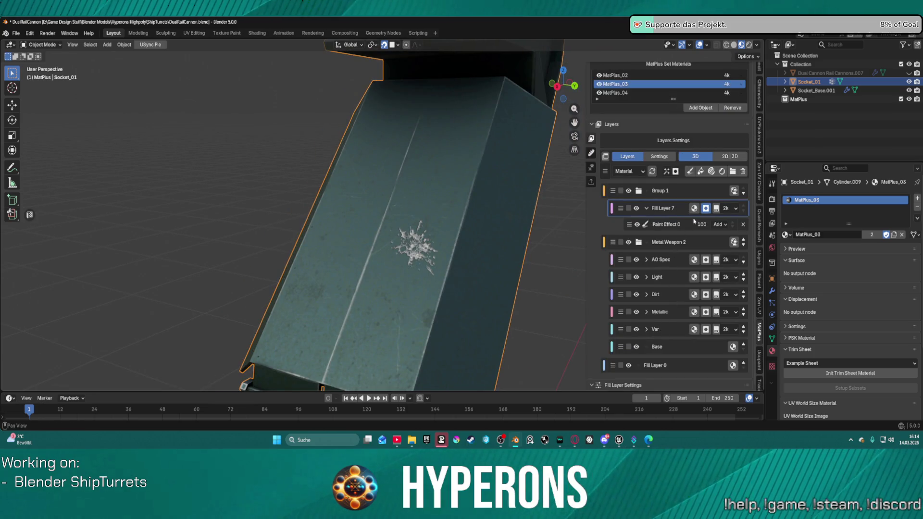
pyautogui.scroll(-8, 688, 269)
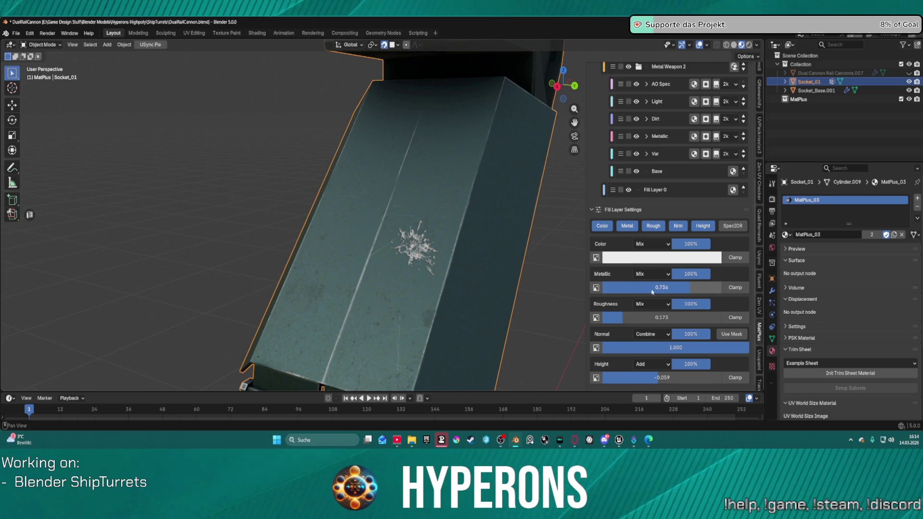
# Set the Metallic channel's blend mode to Add and view the whole socket and arm.
pyautogui.click(652, 275)
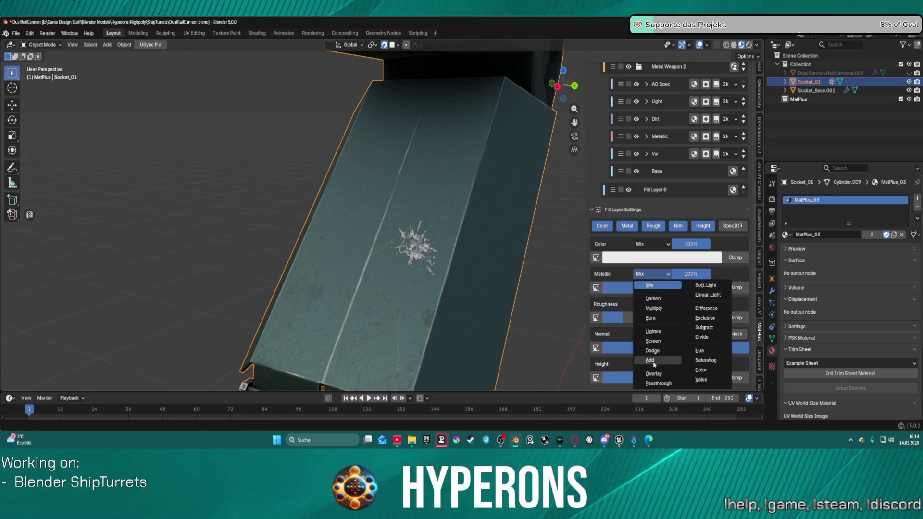
pyautogui.click(652, 361)
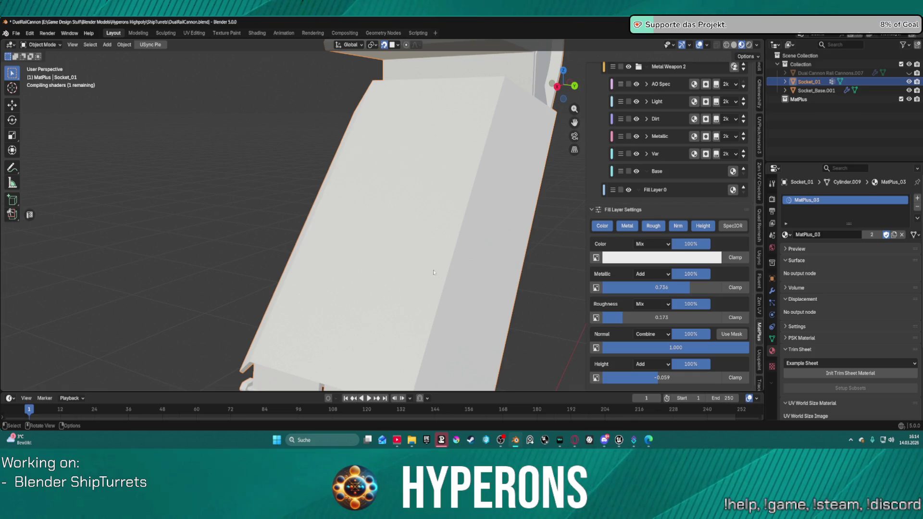
pyautogui.scroll(5, 425, 264)
pyautogui.scroll(-4, 493, 283)
pyautogui.moveTo(484, 272)
pyautogui.mouseDown(button='middle')
pyautogui.moveTo(436, 264)
pyautogui.moveTo(462, 250)
pyautogui.mouseUp(button='middle')
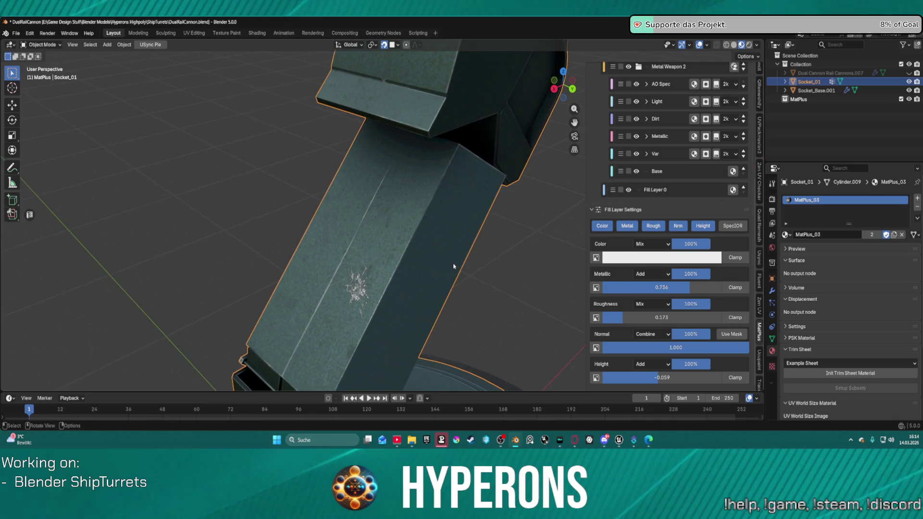
pyautogui.scroll(6, 715, 197)
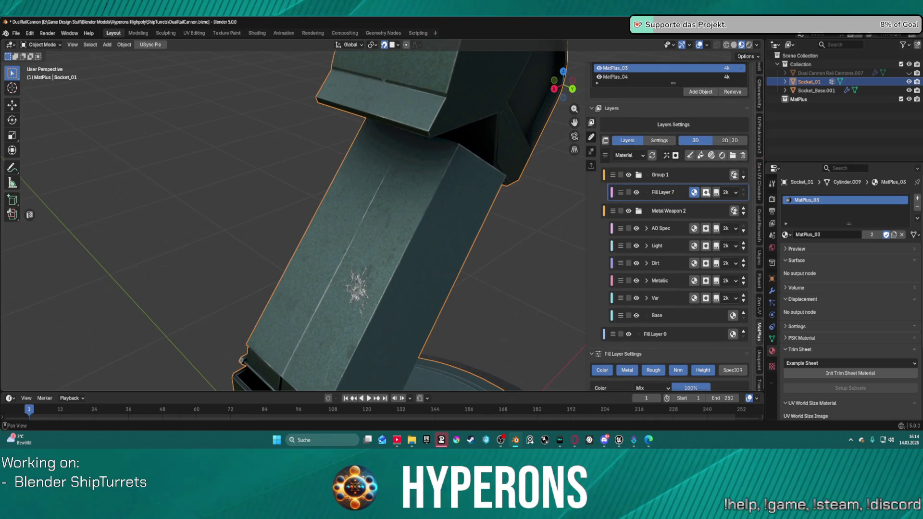
pyautogui.click(705, 193)
pyautogui.scroll(2, 706, 192)
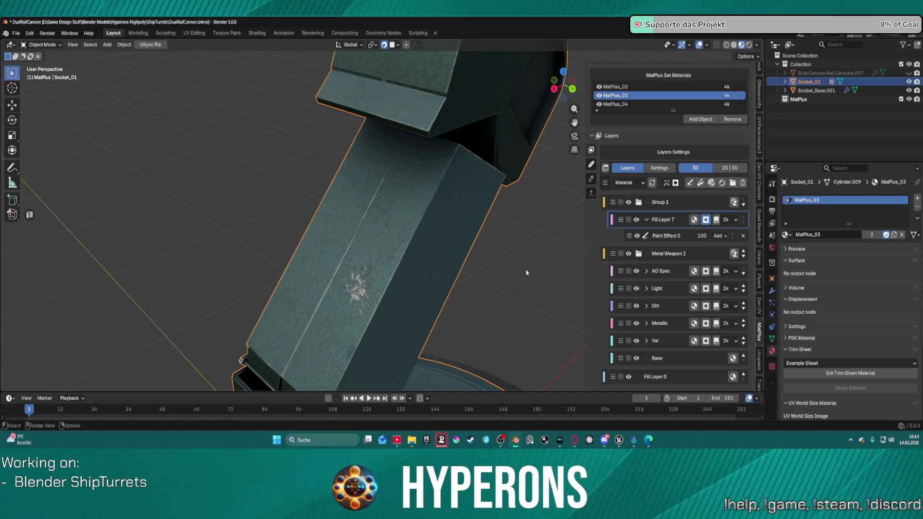
pyautogui.scroll(-3, 526, 276)
pyautogui.moveTo(527, 276); pyautogui.dragTo(559, 272, button='middle')
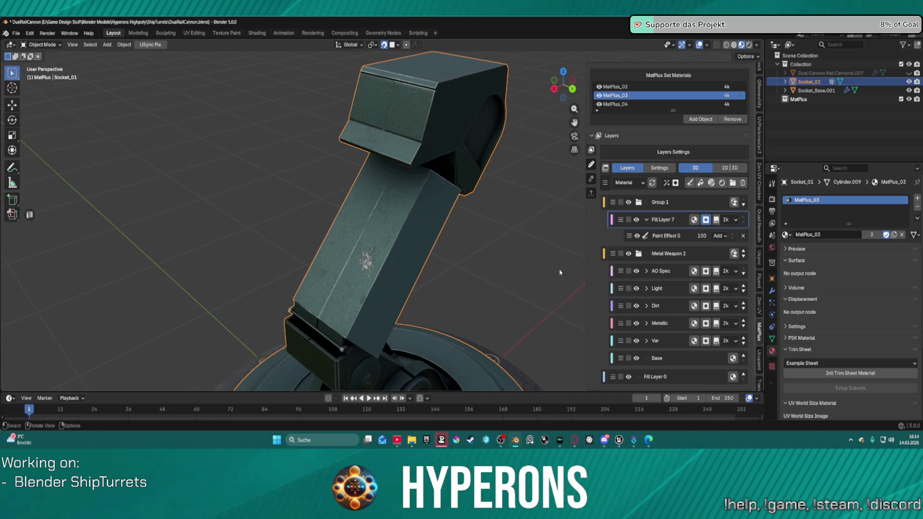
# Keep the paint effect value at 100 and raise its Balance to 0.713.
pyautogui.scroll(-1, 683, 288)
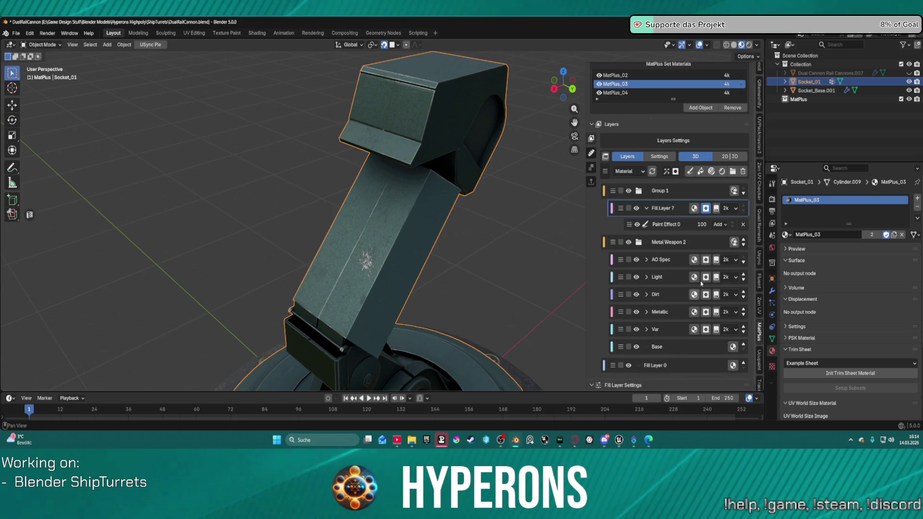
pyautogui.click(685, 224)
pyautogui.press('Return')
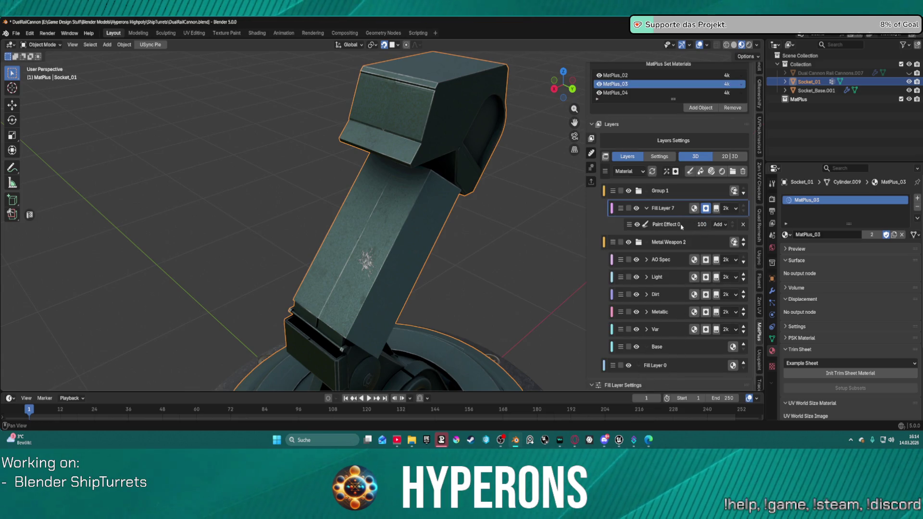
pyautogui.scroll(-5, 669, 371)
pyautogui.scroll(-5, 669, 370)
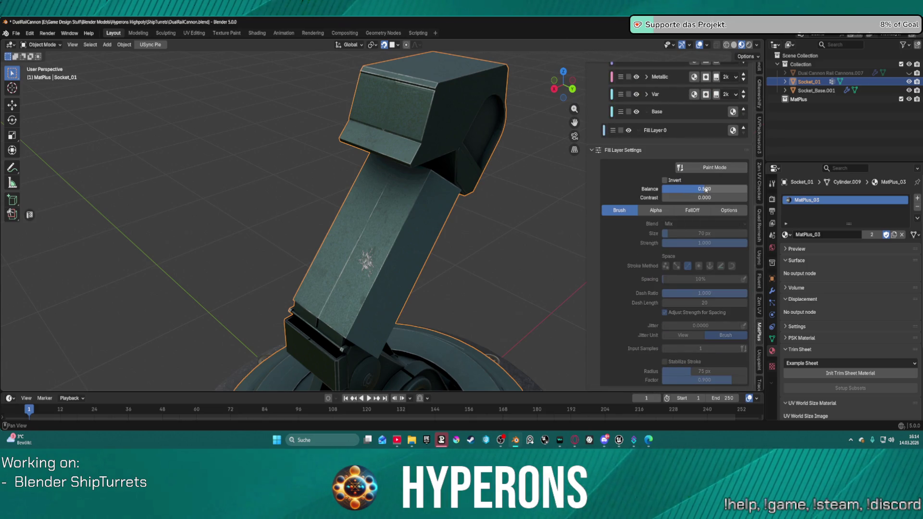
pyautogui.moveTo(693, 189); pyautogui.dragTo(692, 189)
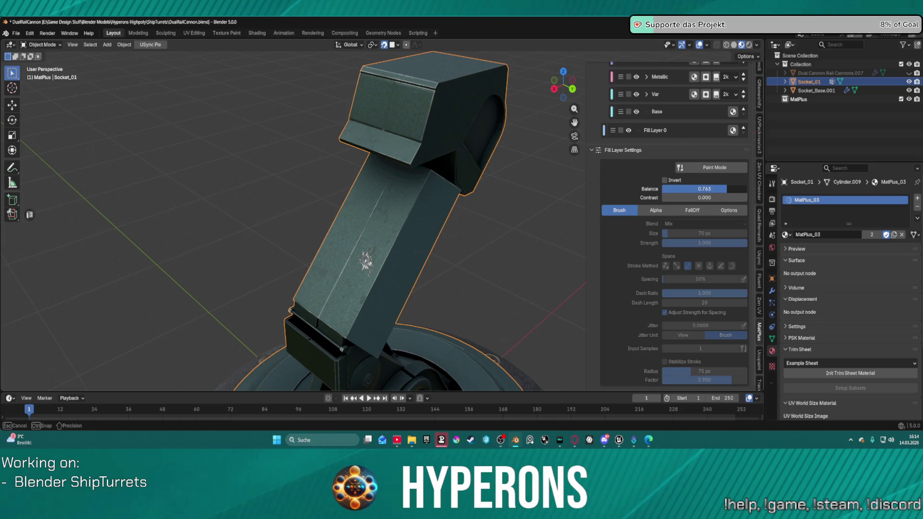
pyautogui.moveTo(693, 189); pyautogui.dragTo(691, 189)
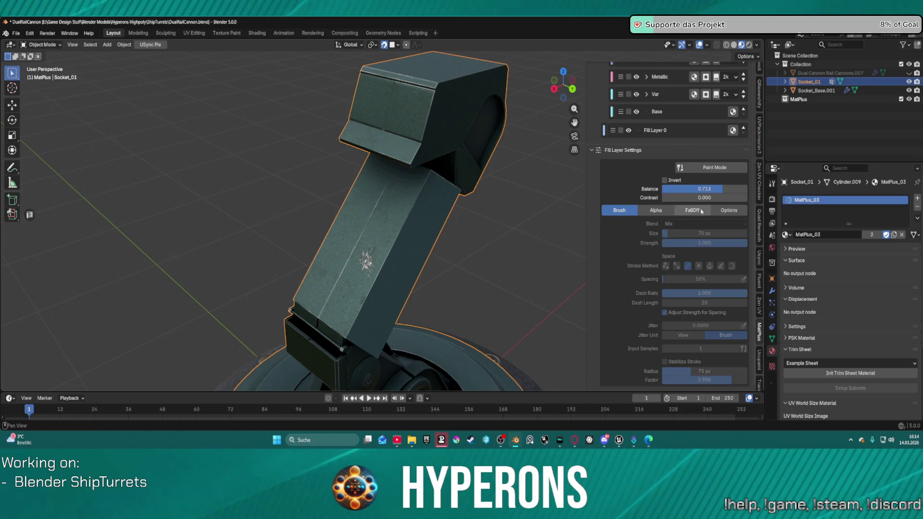
# Paint white splatters on the socket arm with MatPlusPaint at 135 px, undoing unwanted ones.
pyautogui.click(698, 168)
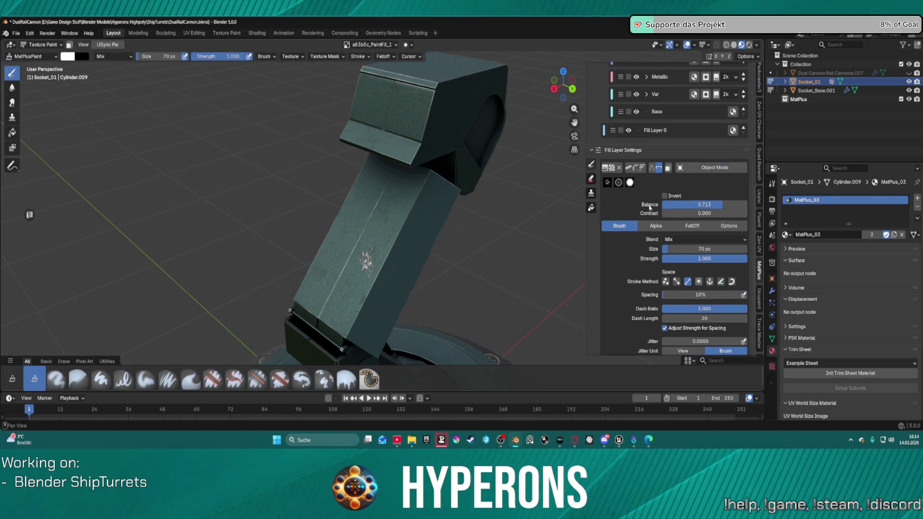
pyautogui.press('e')
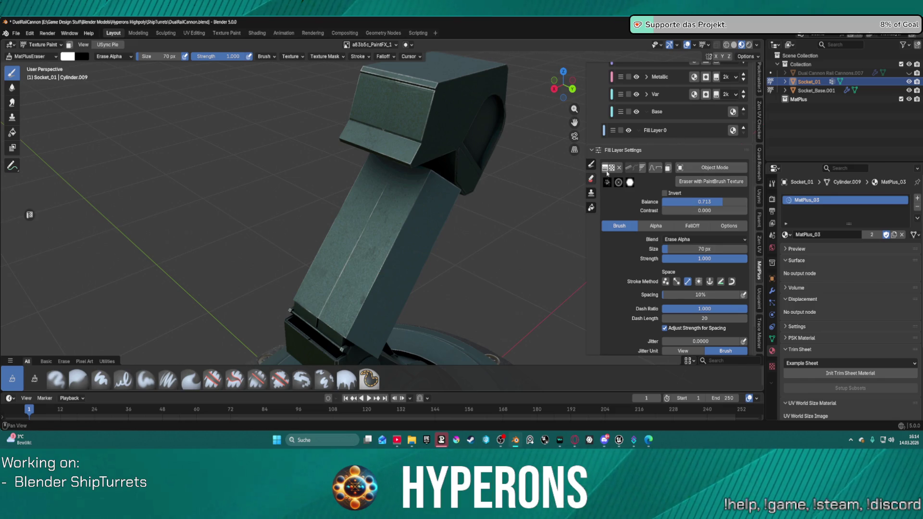
pyautogui.click(591, 166)
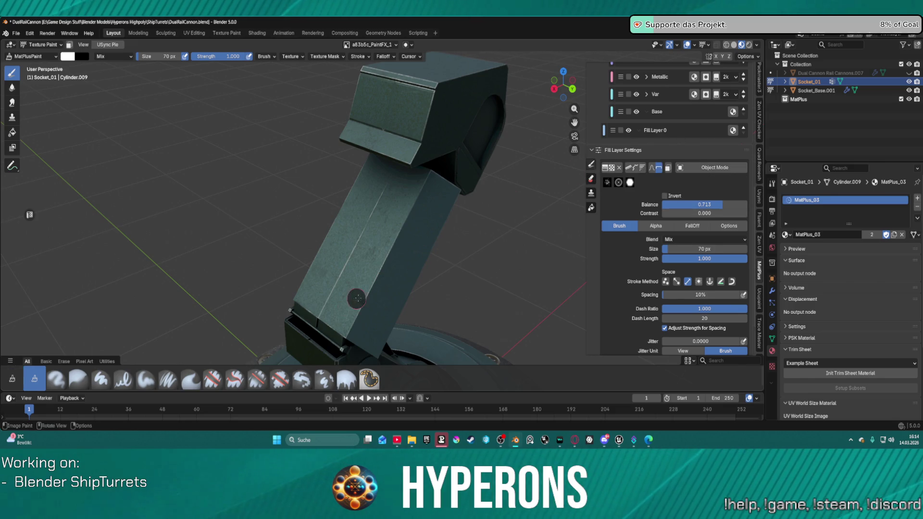
pyautogui.press(']')
pyautogui.press(']')
pyautogui.press(']')
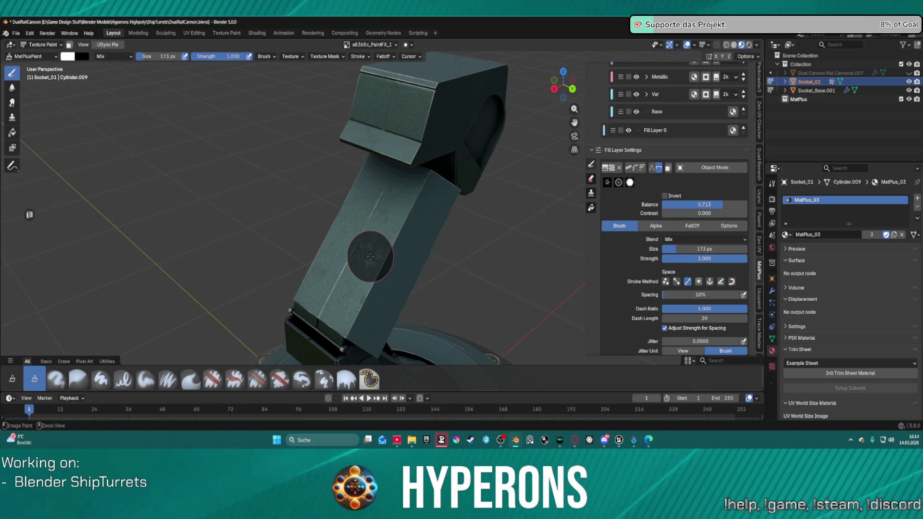
pyautogui.press('[')
pyautogui.press('[')
pyautogui.press('[')
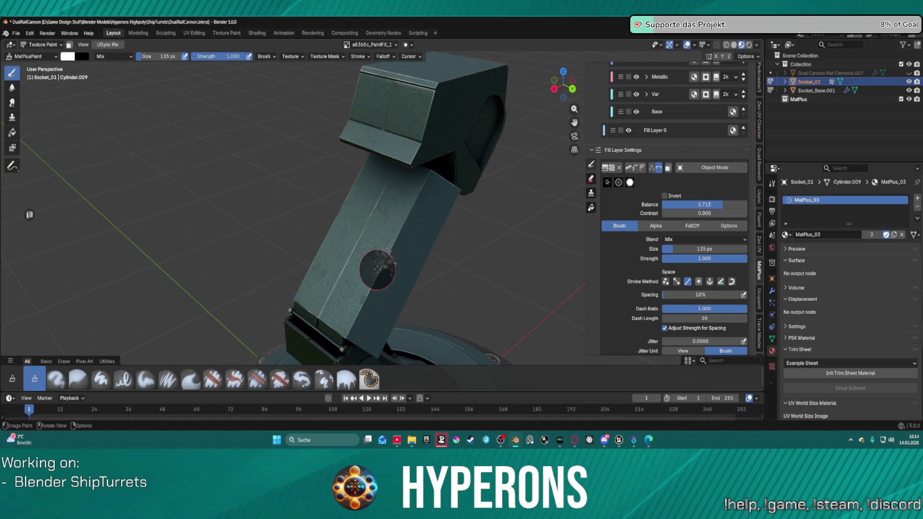
pyautogui.moveTo(378, 269); pyautogui.dragTo(383, 264)
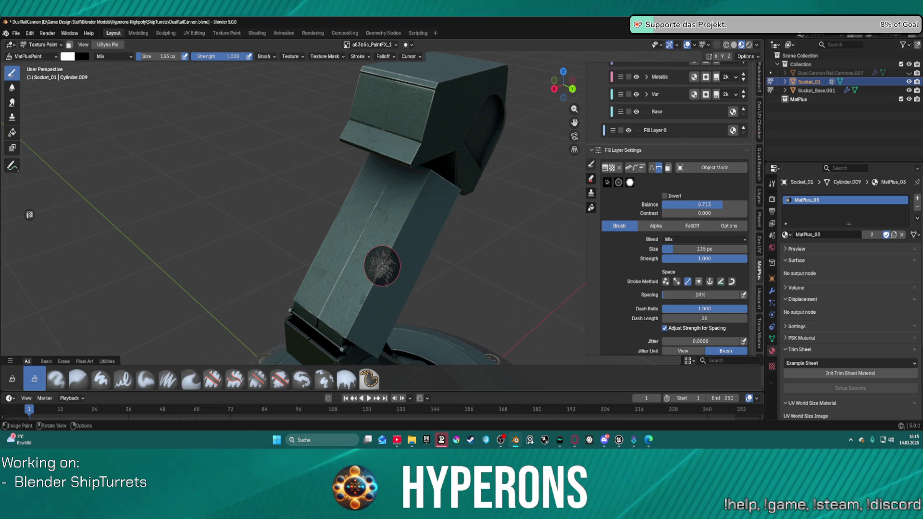
pyautogui.scroll(6, 417, 246)
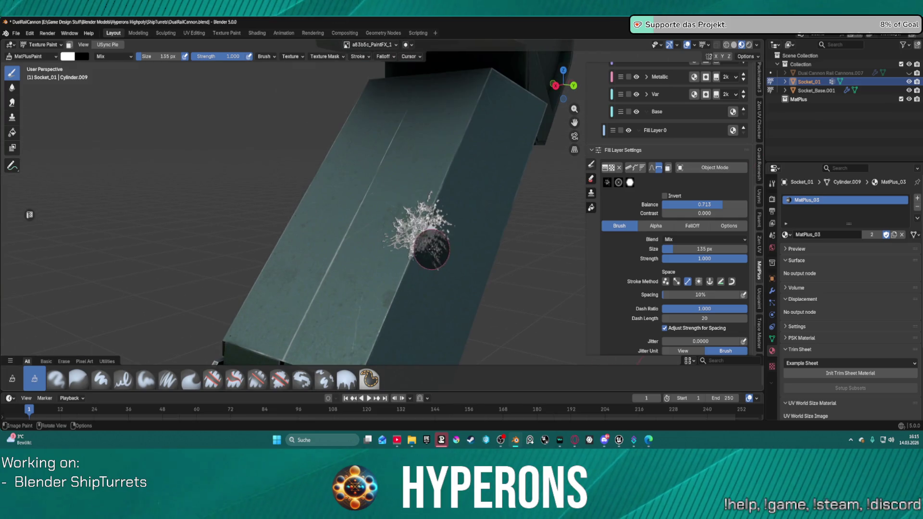
pyautogui.scroll(2, 458, 234)
pyautogui.scroll(-8, 474, 226)
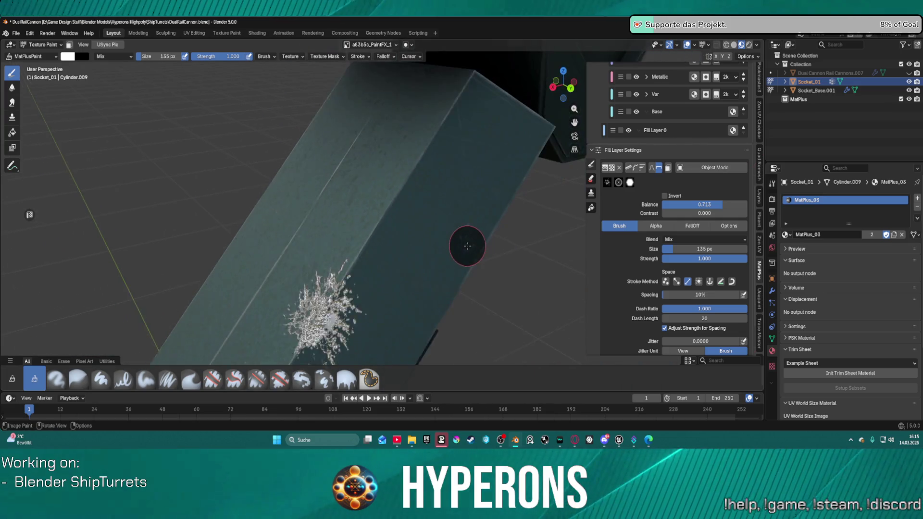
pyautogui.moveTo(463, 248)
pyautogui.mouseDown(button='middle')
pyautogui.moveTo(553, 237)
pyautogui.moveTo(494, 241)
pyautogui.mouseUp(button='middle')
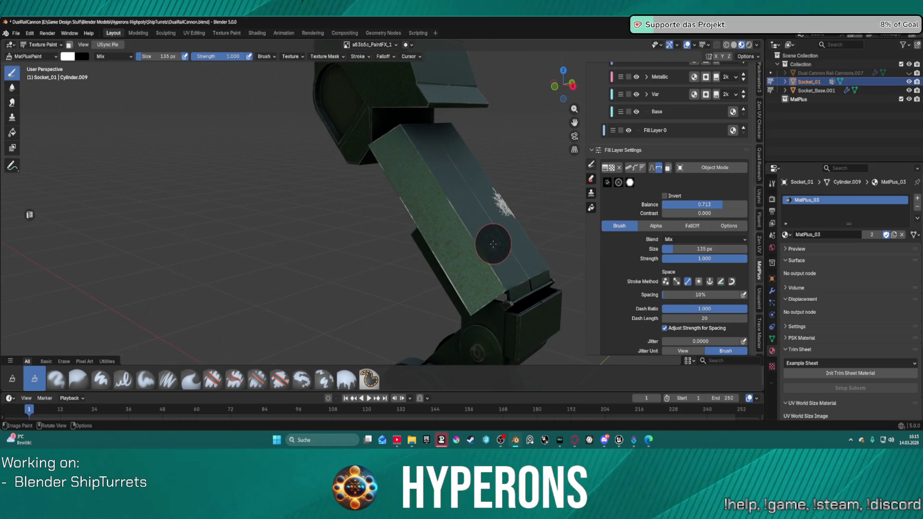
pyautogui.click(415, 174)
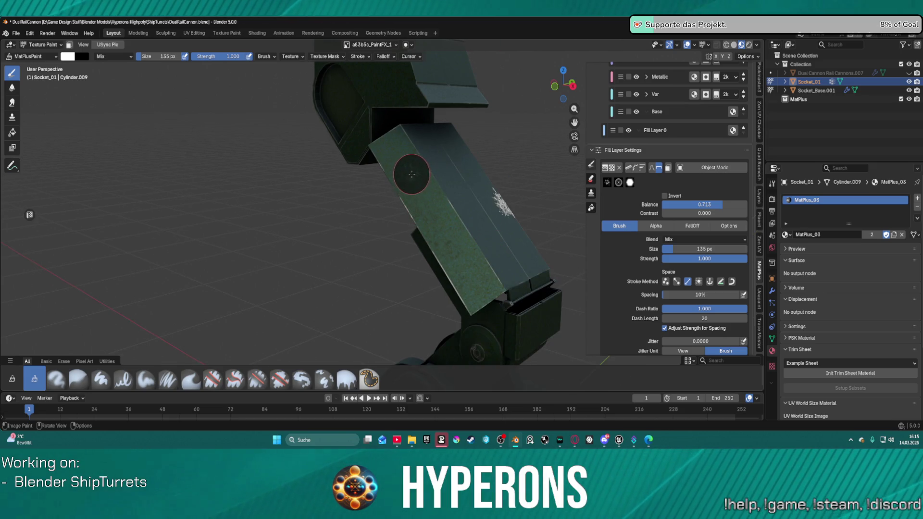
pyautogui.moveTo(414, 174)
pyautogui.mouseDown(button='middle')
pyautogui.moveTo(437, 212)
pyautogui.moveTo(392, 247)
pyautogui.mouseUp(button='middle')
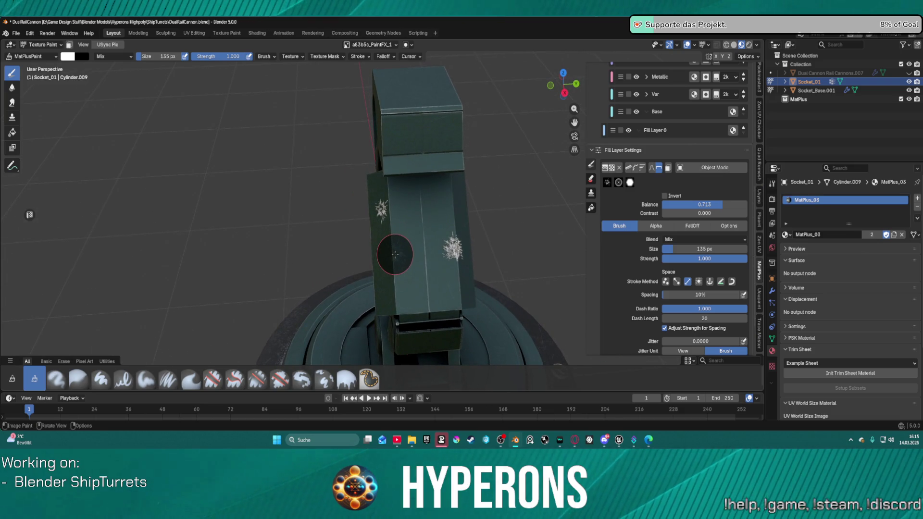
pyautogui.hotkey('ctrl', 'z')
pyautogui.hotkey('ctrl', 'z')
pyautogui.hotkey('ctrl', 'z')
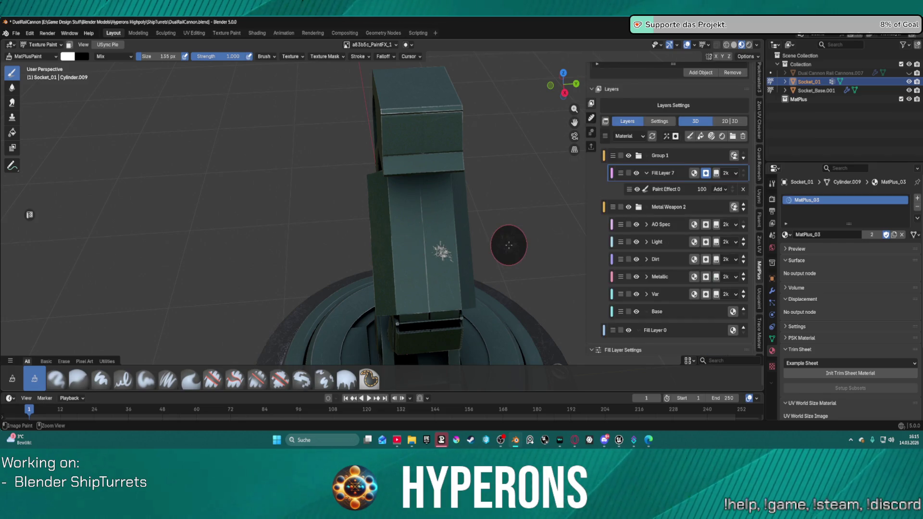
# Erase the test splatter from Paint Effect 0, then return to MatPlusPaint along the tilted arm.
pyautogui.hotkey('ctrl', 'z')
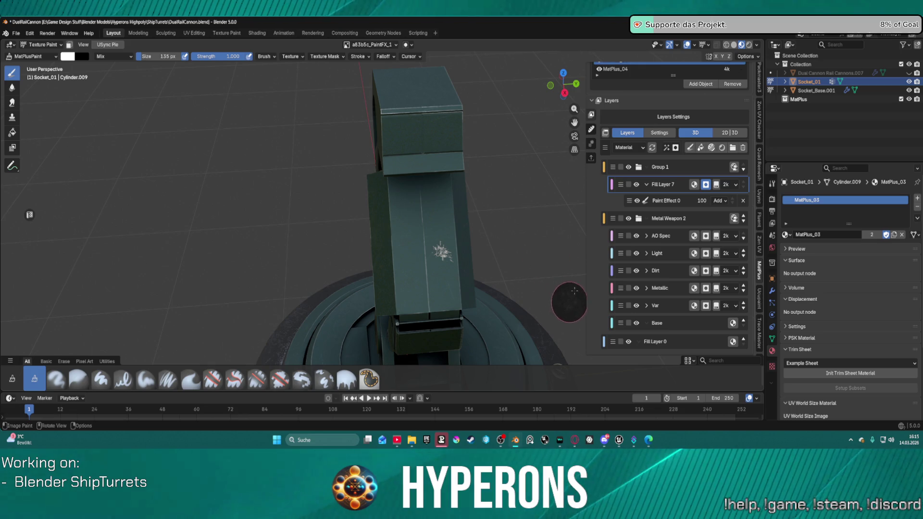
pyautogui.click(678, 201)
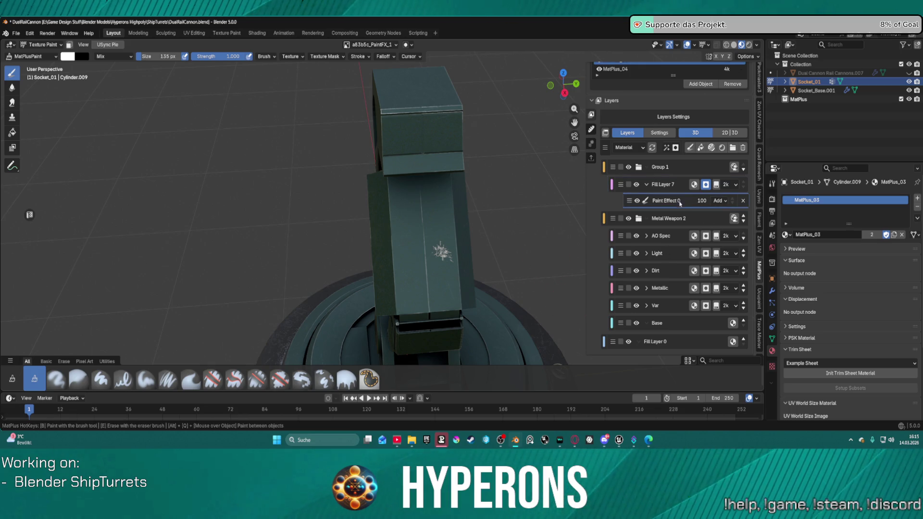
pyautogui.scroll(-3, 680, 210)
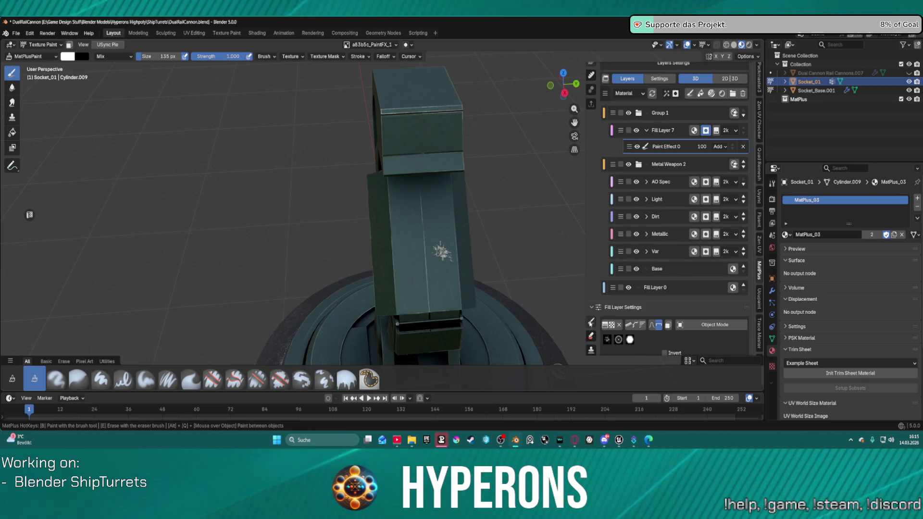
pyautogui.press('e')
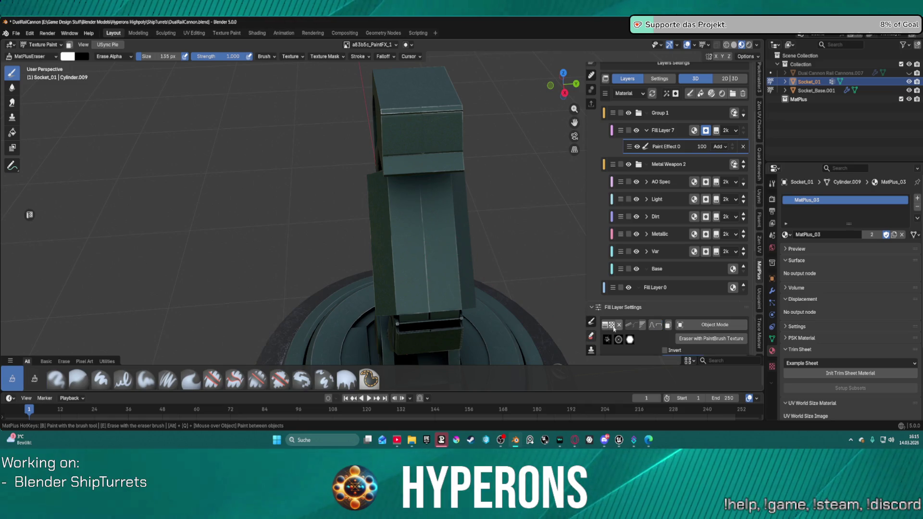
pyautogui.click(591, 326)
pyautogui.moveTo(501, 253); pyautogui.dragTo(385, 210, button='middle')
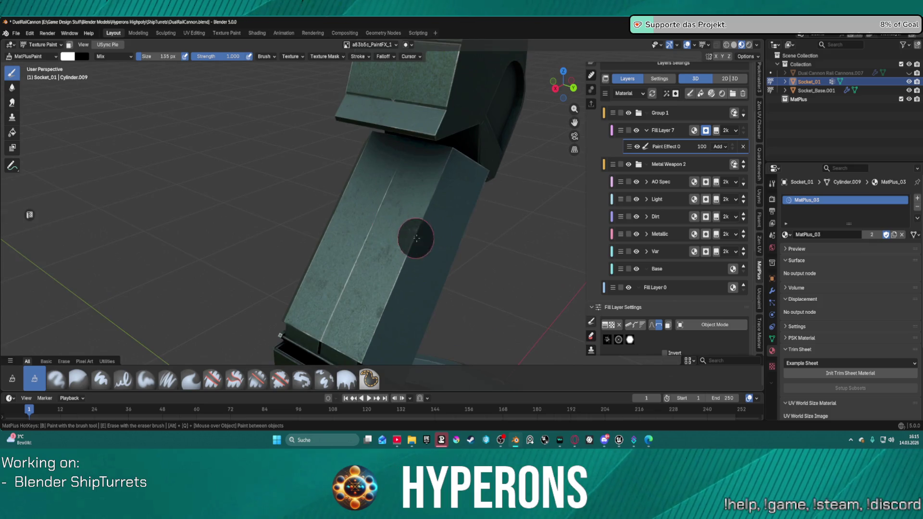
pyautogui.click(609, 326)
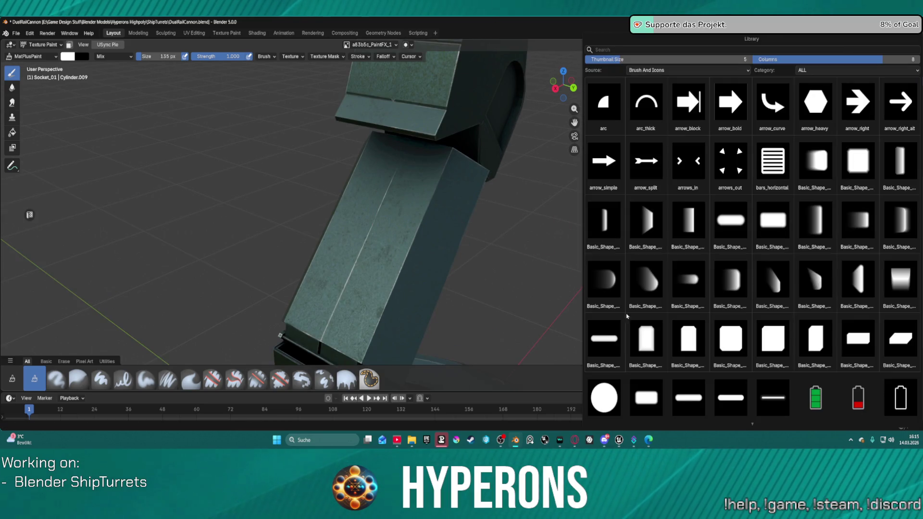
# Choose a Dirt Imperfection texture as the stamp after briefly checking the HardSurface category.
pyautogui.click(857, 72)
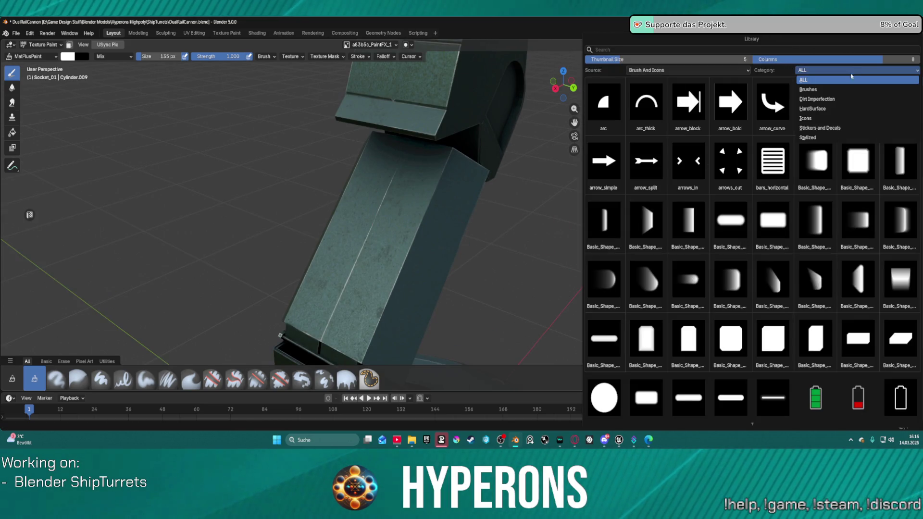
pyautogui.click(827, 99)
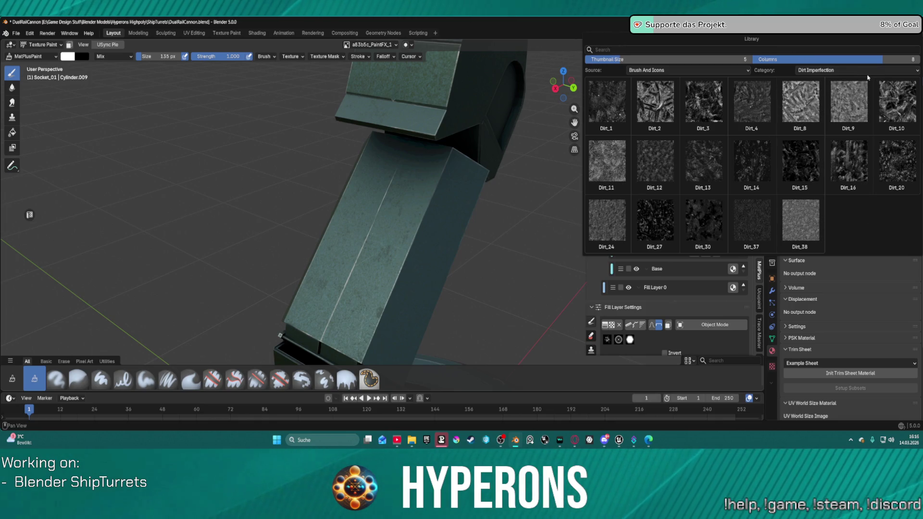
pyautogui.click(851, 71)
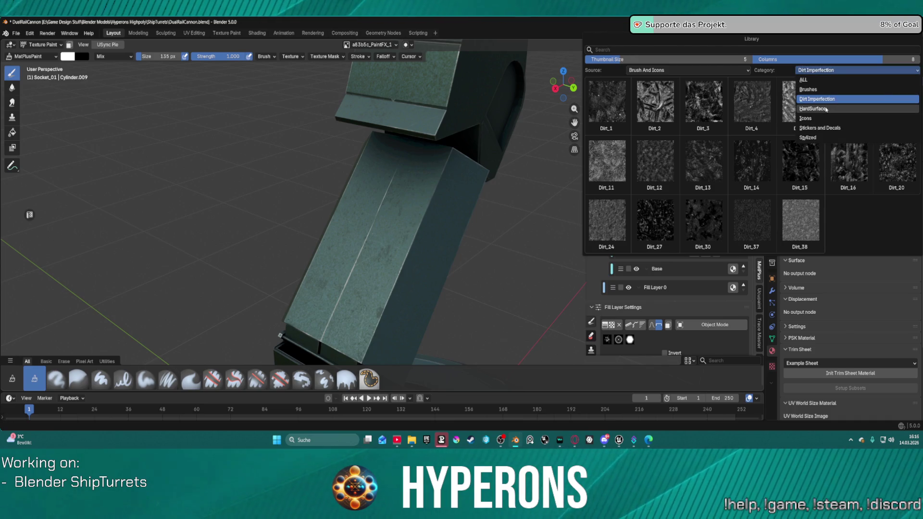
pyautogui.click(826, 110)
pyautogui.click(821, 73)
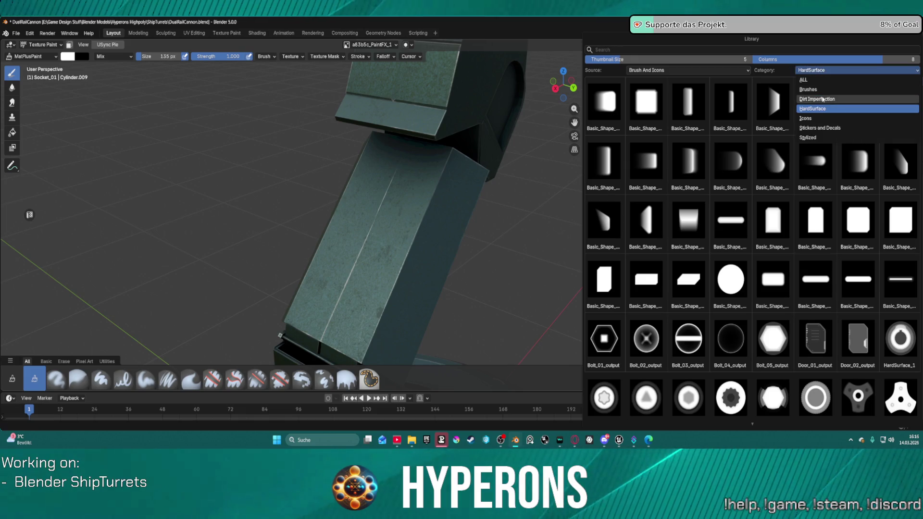
pyautogui.click(822, 100)
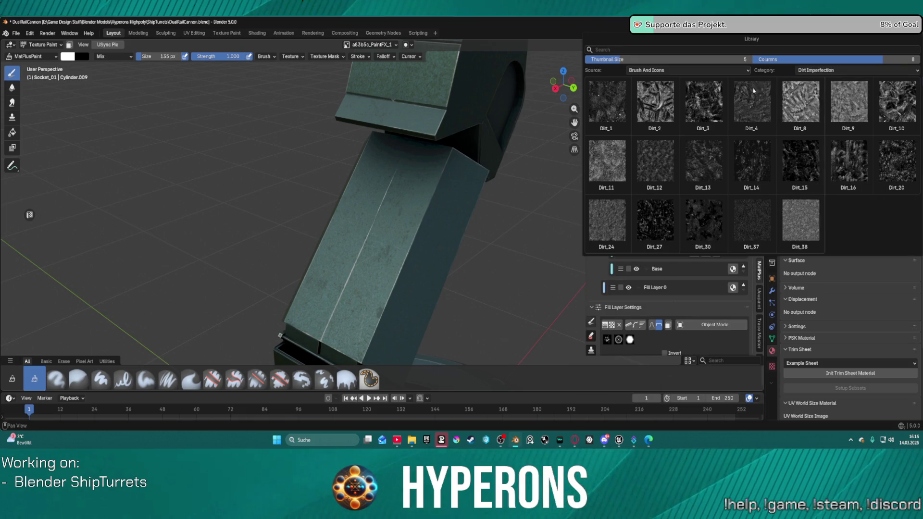
pyautogui.click(654, 101)
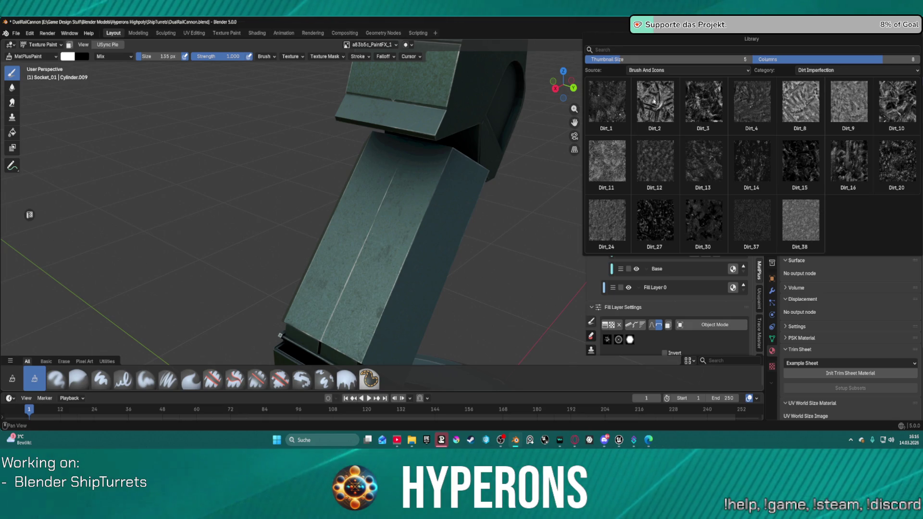
pyautogui.scroll(4, 389, 232)
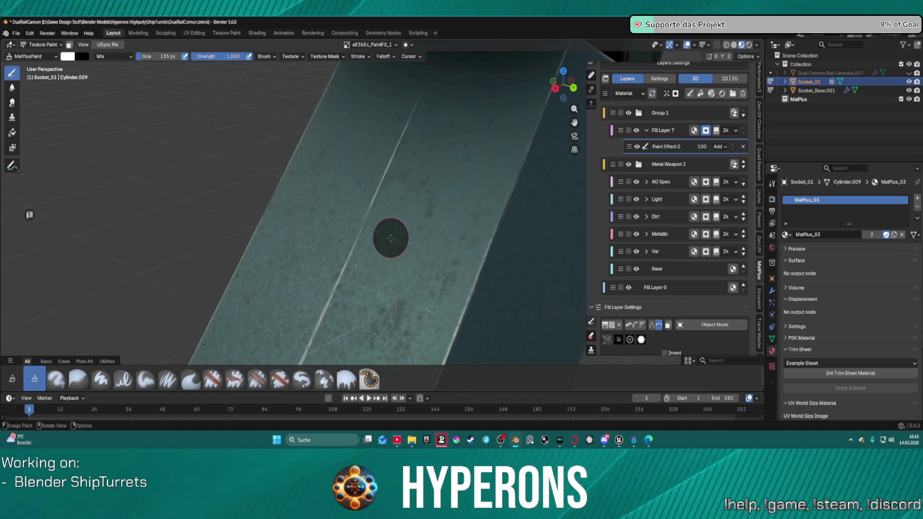
# Test a dirt dab on the arm, undo it, and show the brush FallOff settings.
pyautogui.click(438, 236)
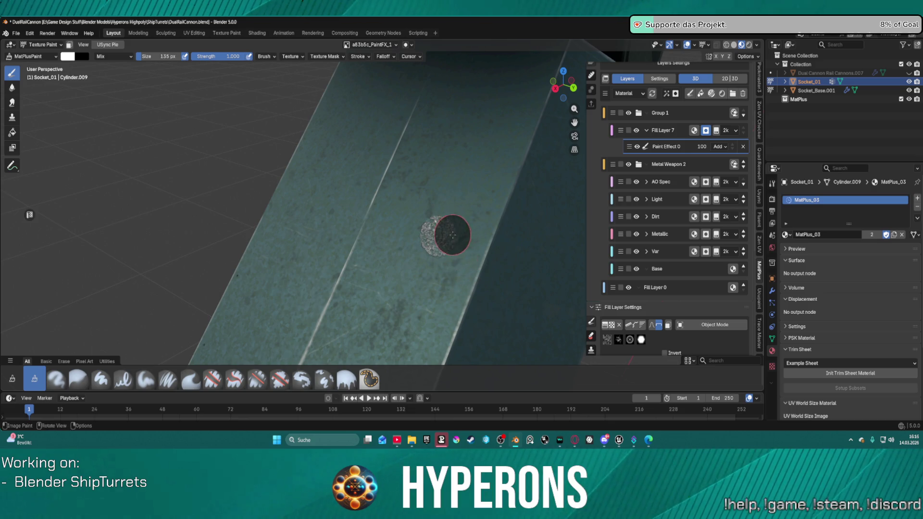
pyautogui.hotkey('ctrl', 'z')
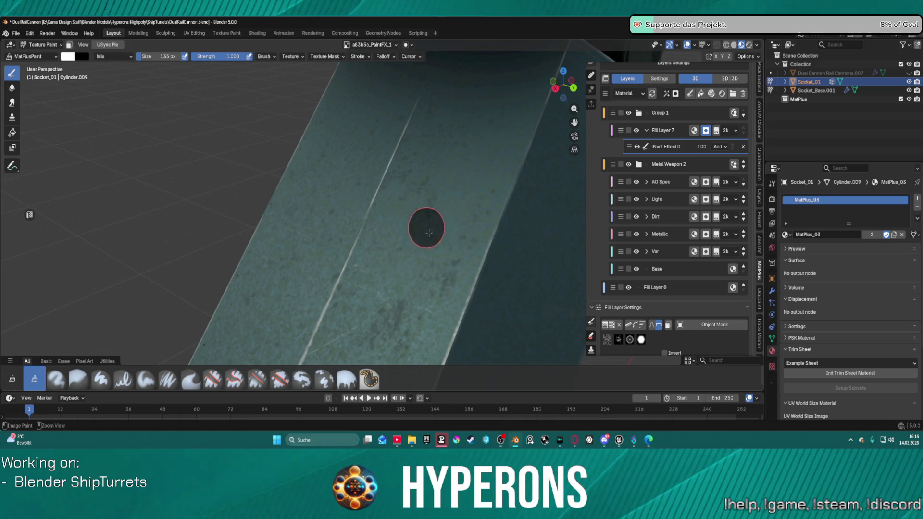
pyautogui.scroll(-5, 553, 301)
pyautogui.scroll(-2, 648, 314)
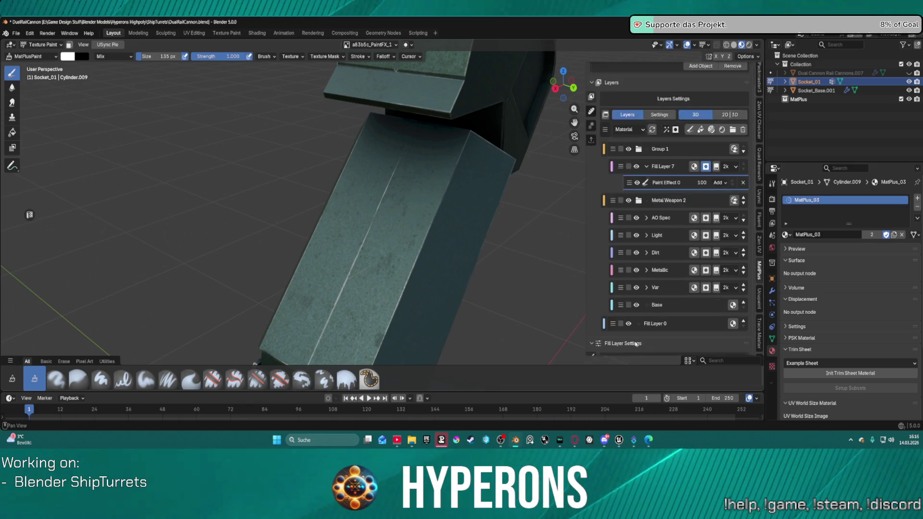
pyautogui.scroll(-6, 648, 315)
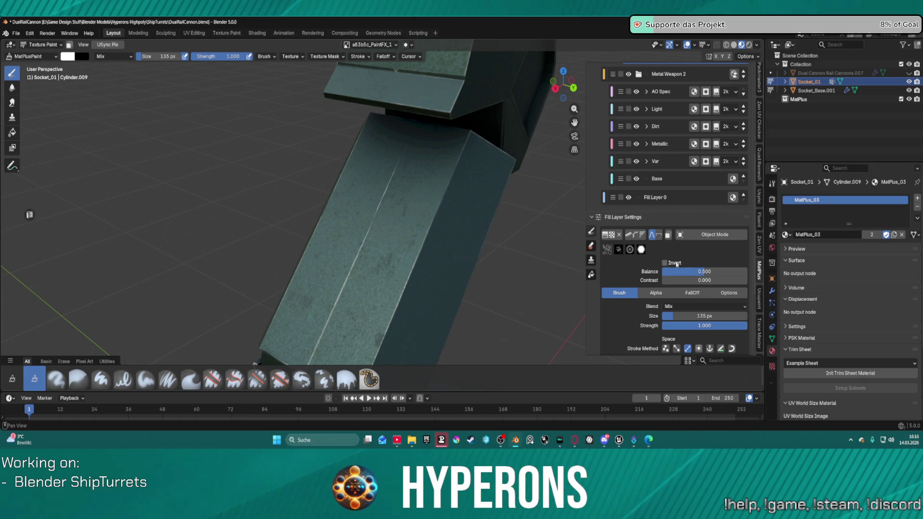
pyautogui.scroll(-4, 680, 278)
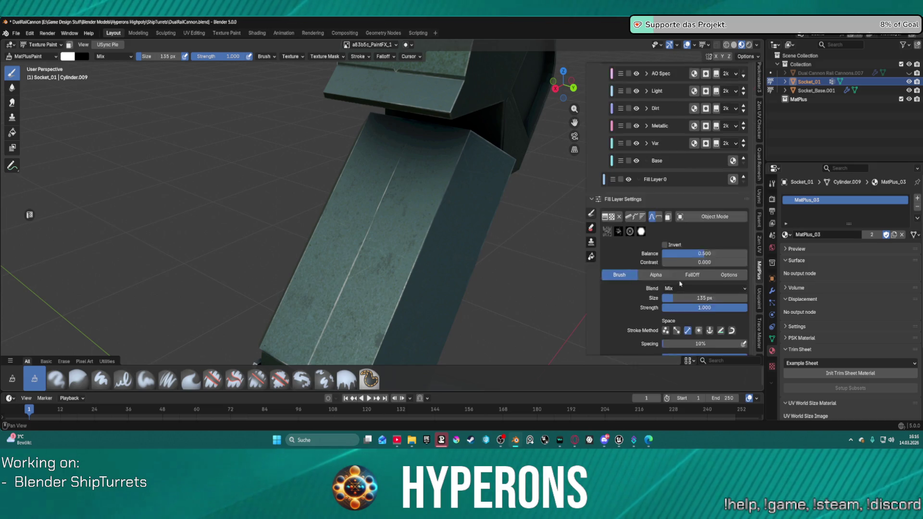
pyautogui.click(692, 239)
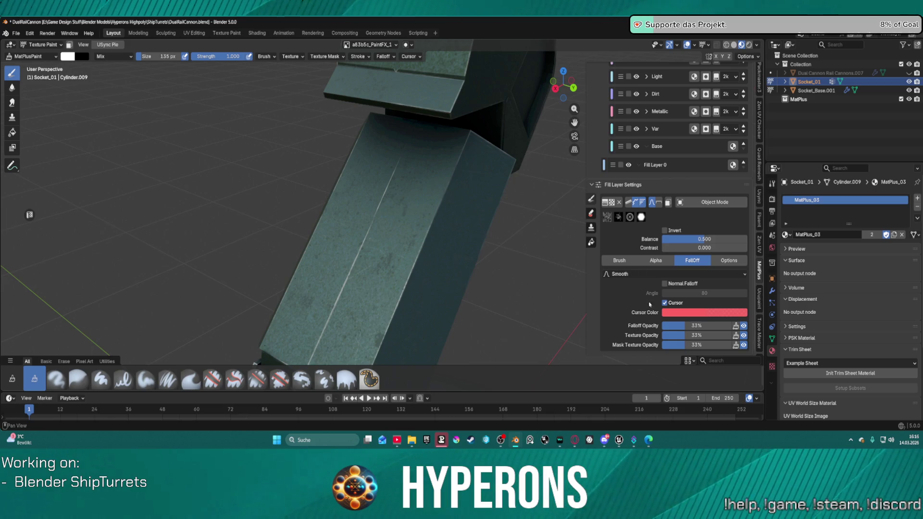
# Switch the brush falloff preset from Smooth to Custom.
pyautogui.click(725, 260)
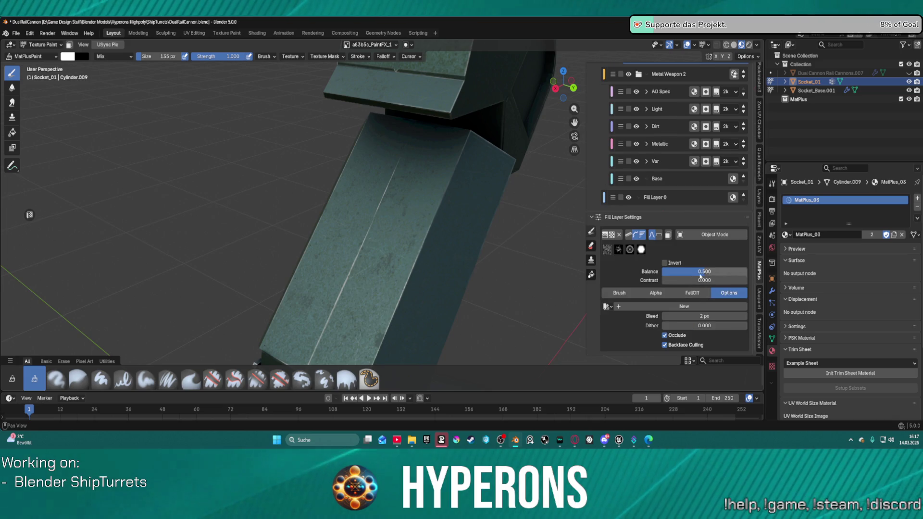
pyautogui.click(695, 293)
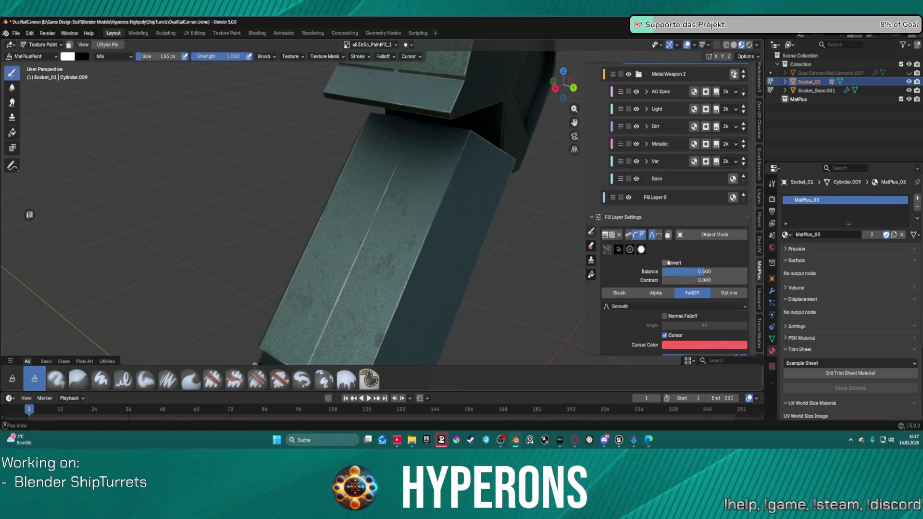
pyautogui.click(627, 306)
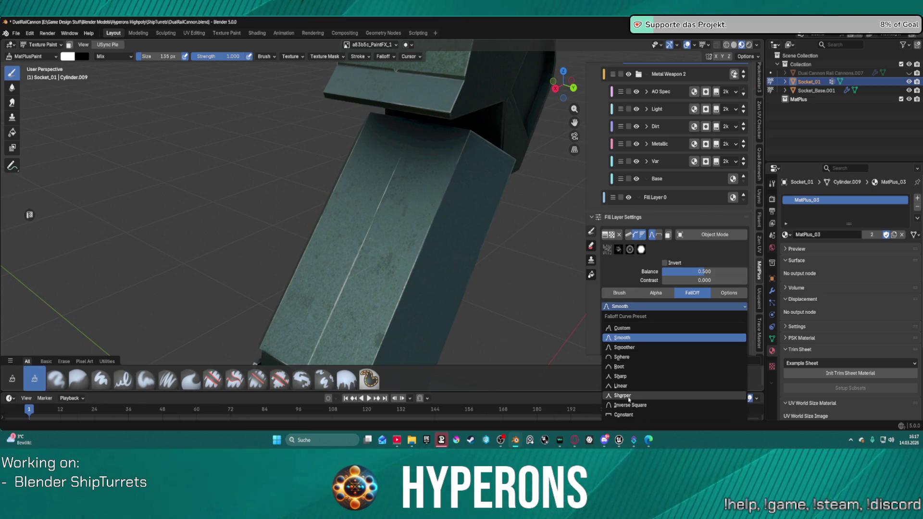
pyautogui.click(620, 329)
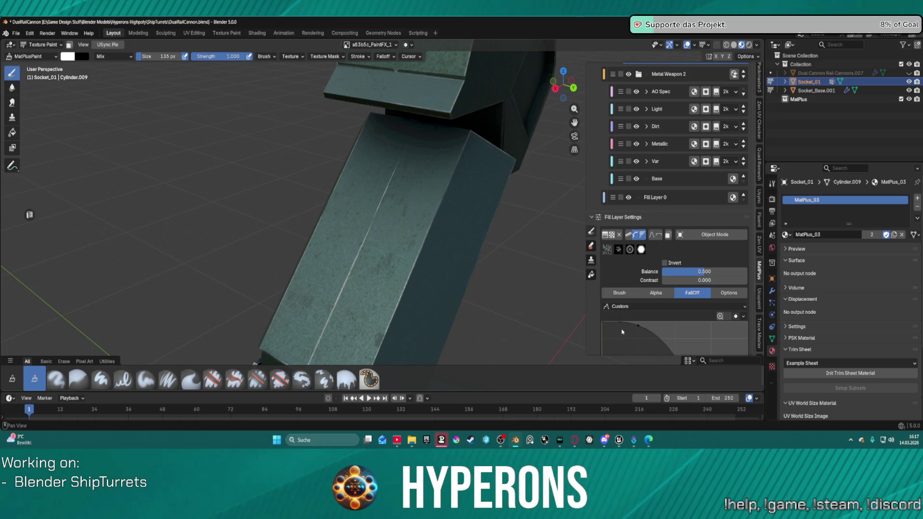
pyautogui.scroll(-5, 648, 246)
pyautogui.scroll(1, 648, 246)
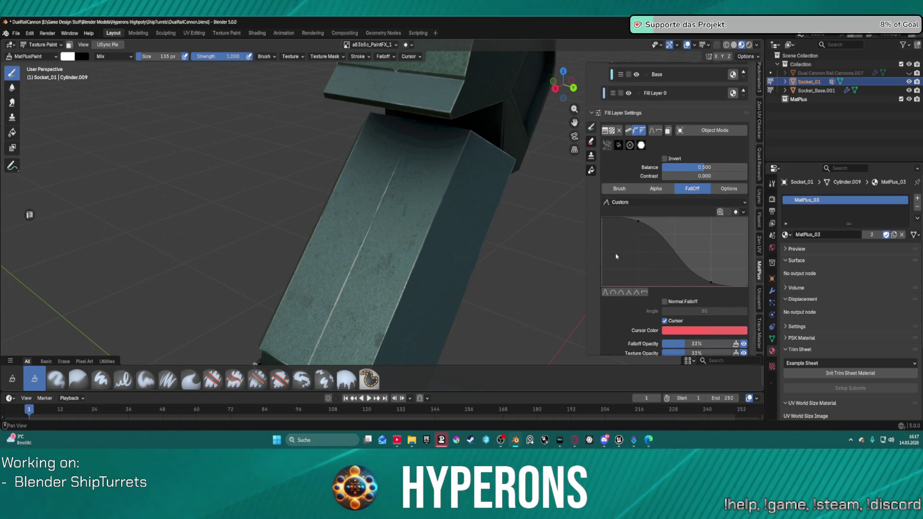
# Add and drag falloff curve points into several jagged peaks.
pyautogui.moveTo(603, 218); pyautogui.dragTo(604, 233)
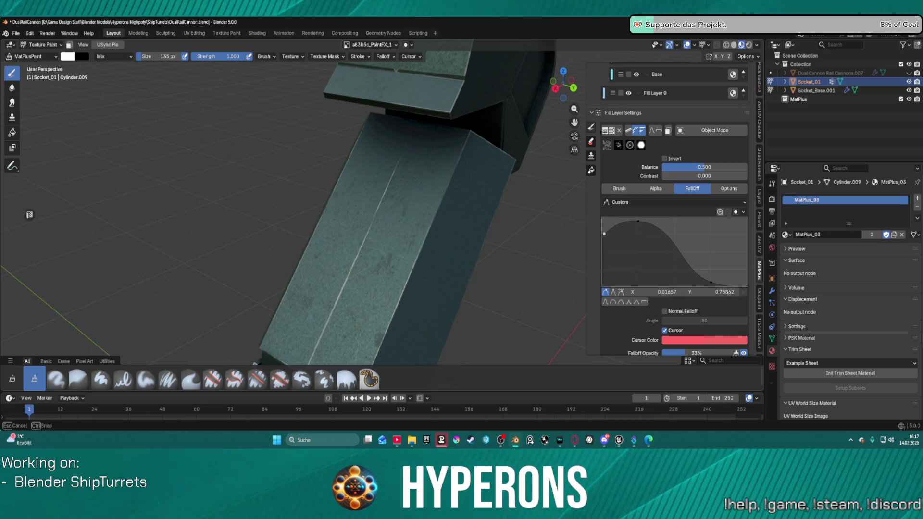
pyautogui.click(663, 229)
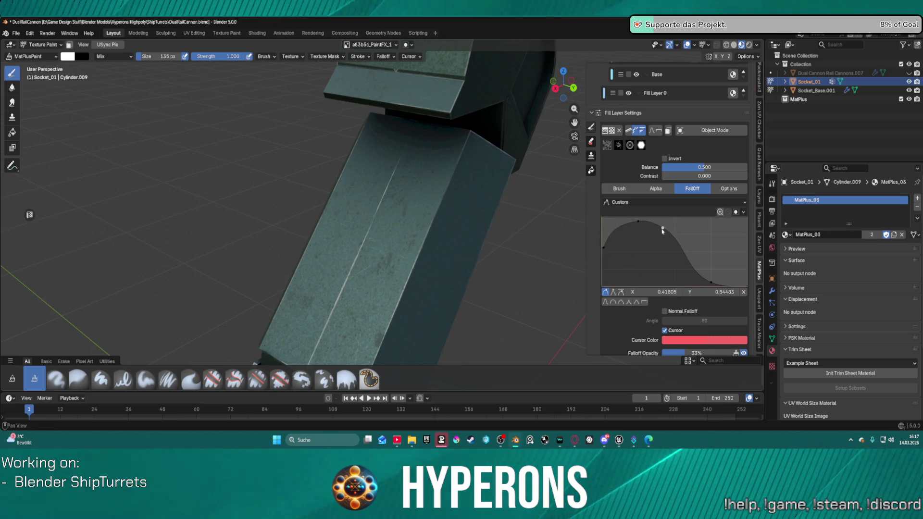
pyautogui.moveTo(660, 232); pyautogui.dragTo(644, 237)
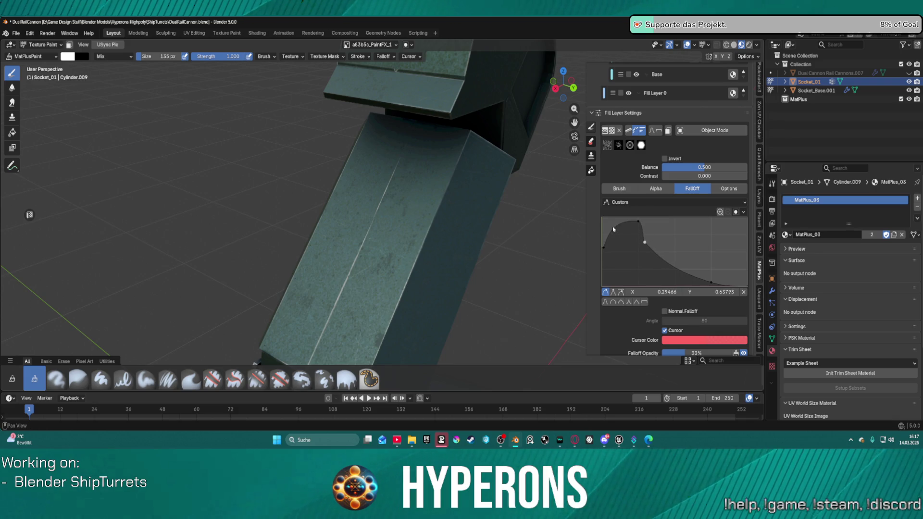
pyautogui.moveTo(670, 270)
pyautogui.mouseDown()
pyautogui.moveTo(674, 221)
pyautogui.moveTo(670, 278)
pyautogui.moveTo(673, 238)
pyautogui.mouseUp()
pyautogui.click(691, 275)
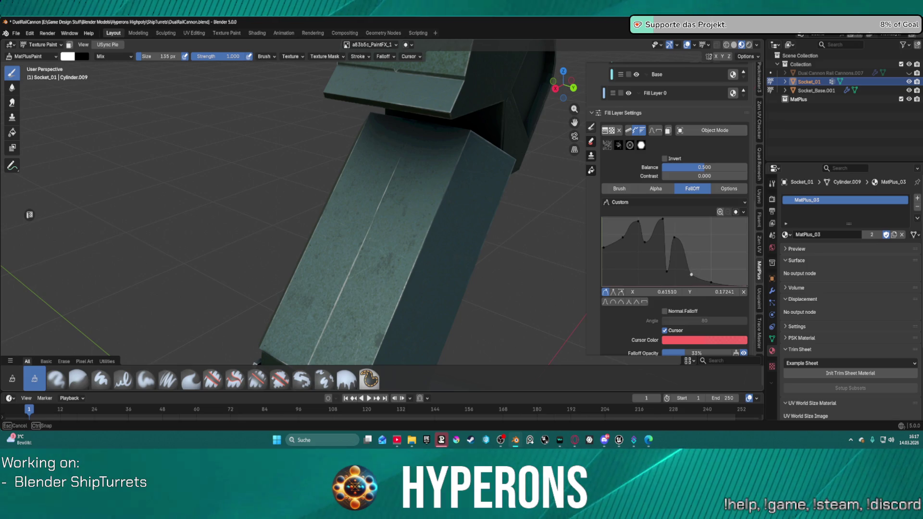
pyautogui.moveTo(704, 281); pyautogui.dragTo(707, 251)
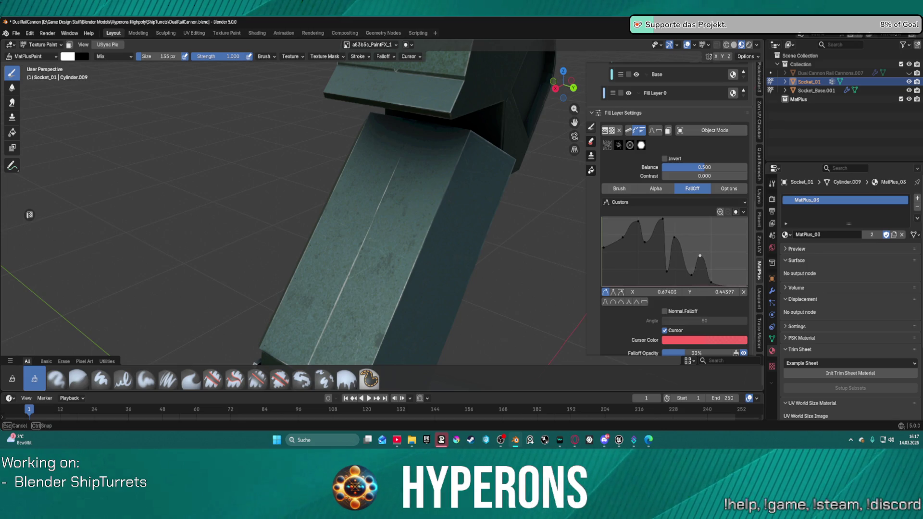
pyautogui.moveTo(722, 285)
pyautogui.mouseDown()
pyautogui.moveTo(727, 238)
pyautogui.moveTo(719, 235)
pyautogui.moveTo(733, 272)
pyautogui.mouseUp()
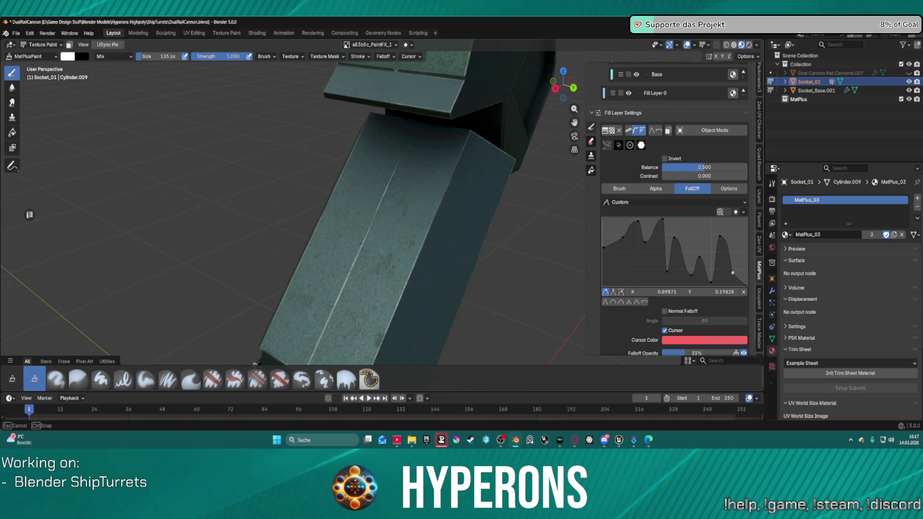
# Paint light white dirt splotches and a looping stroke across the turret arm.
pyautogui.scroll(4, 365, 234)
pyautogui.moveTo(364, 234); pyautogui.dragTo(385, 226, button='middle')
pyautogui.moveTo(385, 226); pyautogui.dragTo(399, 231)
pyautogui.moveTo(422, 293); pyautogui.dragTo(405, 249, button='middle')
pyautogui.moveTo(404, 249)
pyautogui.mouseDown()
pyautogui.moveTo(428, 253)
pyautogui.moveTo(499, 200)
pyautogui.moveTo(492, 262)
pyautogui.mouseUp()
pyautogui.scroll(-3, 492, 262)
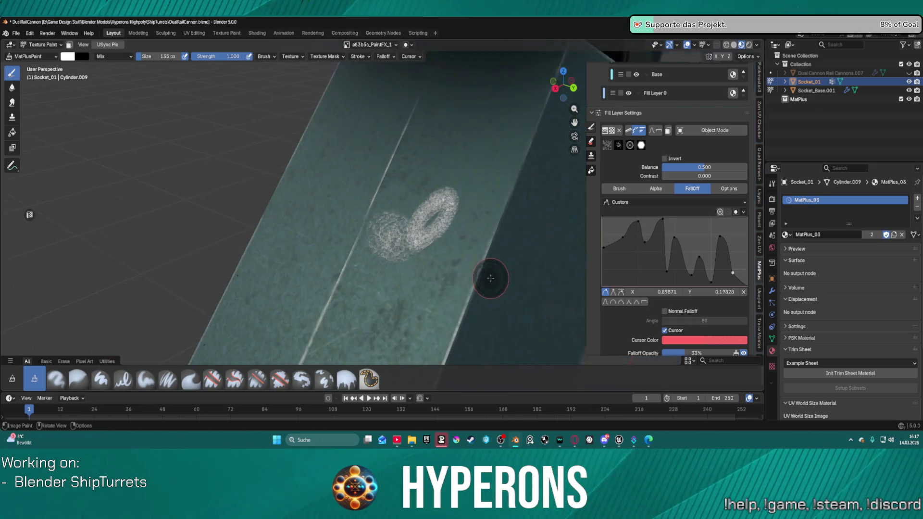
pyautogui.moveTo(491, 277); pyautogui.dragTo(469, 227, button='middle')
pyautogui.moveTo(470, 227)
pyautogui.mouseDown()
pyautogui.moveTo(428, 247)
pyautogui.moveTo(422, 220)
pyautogui.mouseUp()
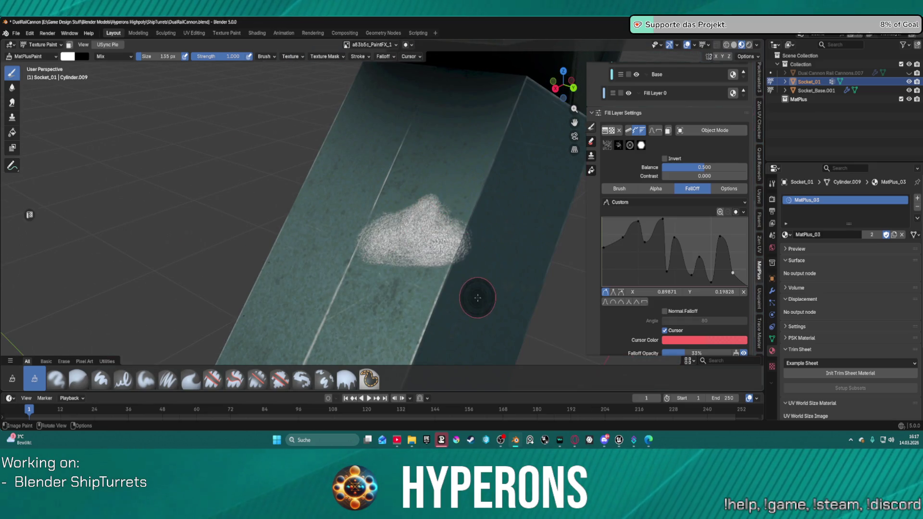
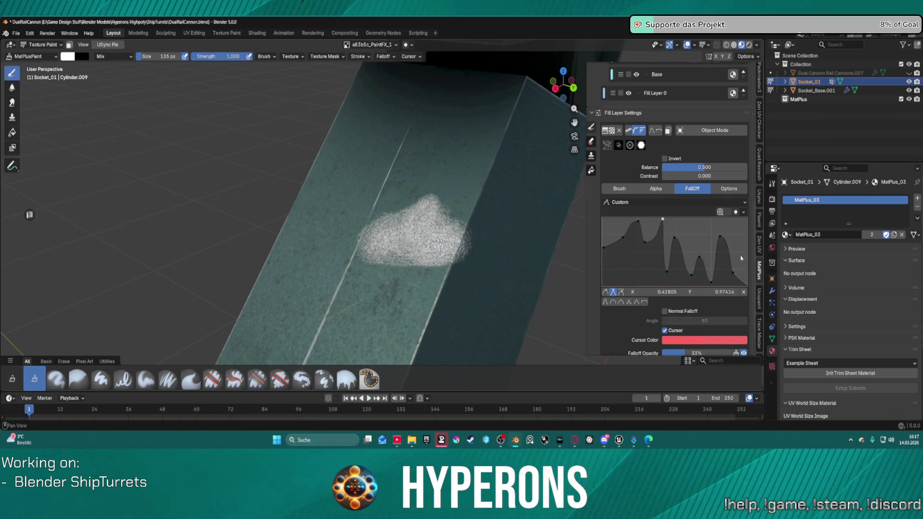
# Reset the falloff curve, shape a sharp peak and dip with vector handles, and test two dabs.
pyautogui.click(743, 212)
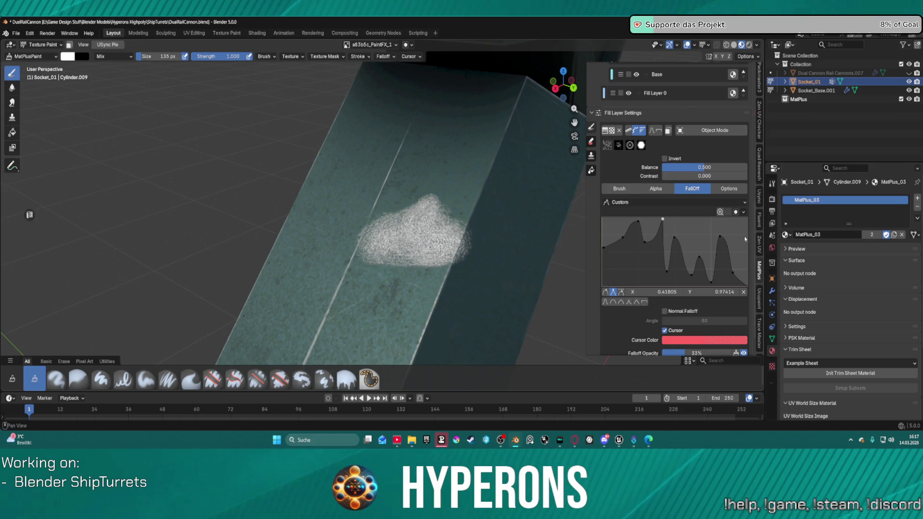
pyautogui.click(744, 211)
pyautogui.click(759, 227)
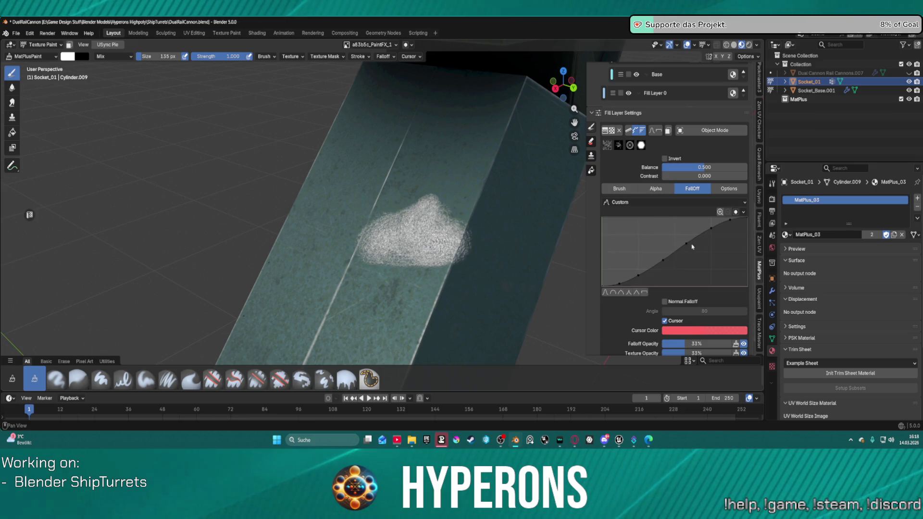
pyautogui.moveTo(636, 276)
pyautogui.mouseDown()
pyautogui.moveTo(634, 245)
pyautogui.moveTo(667, 263)
pyautogui.mouseUp()
pyautogui.moveTo(705, 234); pyautogui.dragTo(685, 276)
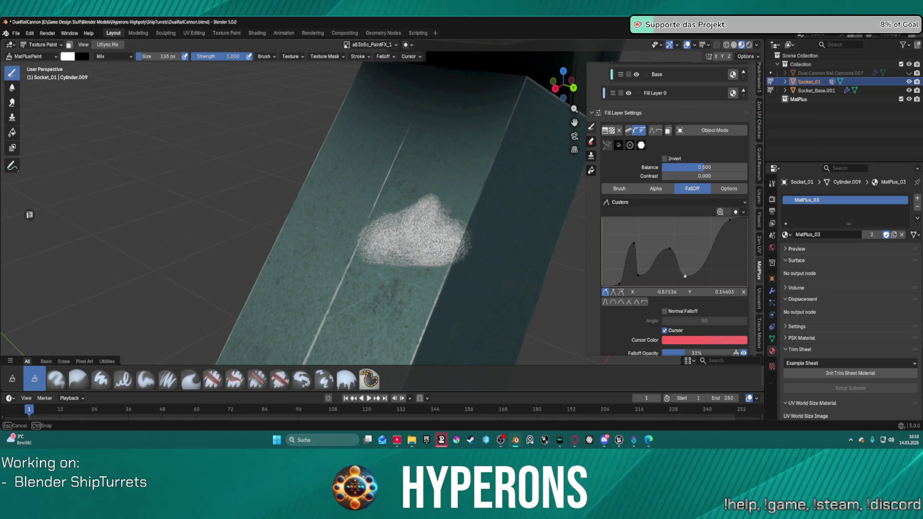
pyautogui.click(614, 292)
pyautogui.click(633, 243)
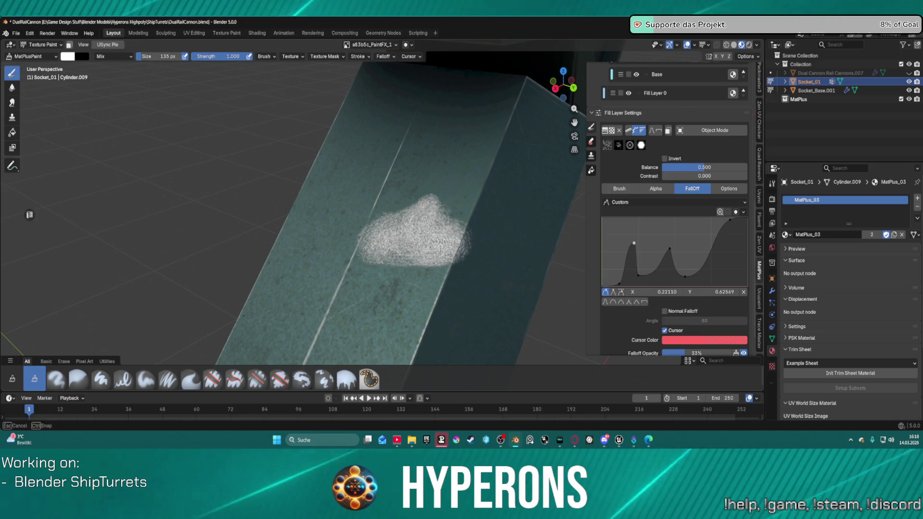
pyautogui.click(436, 178)
pyautogui.click(386, 178)
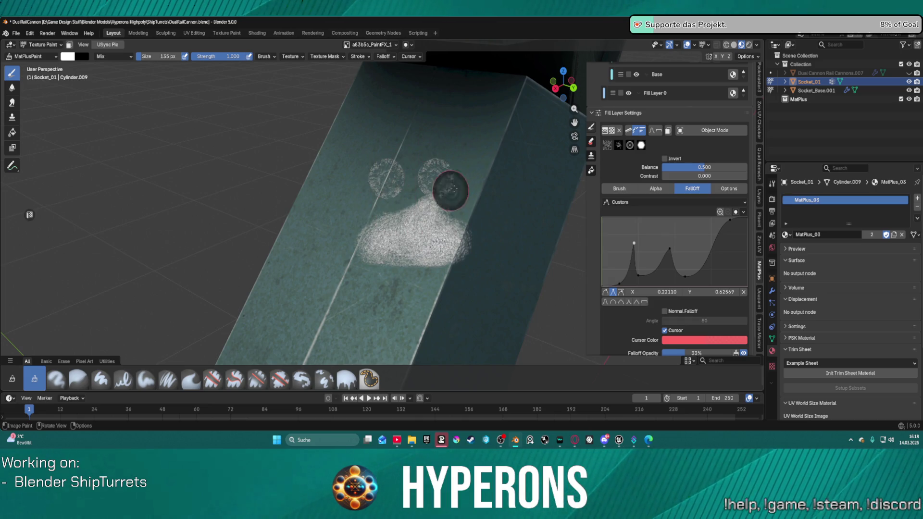
# Raise and add falloff curve points, then test three dabs down the arm's side.
pyautogui.moveTo(685, 276); pyautogui.dragTo(671, 224)
pyautogui.click(658, 242)
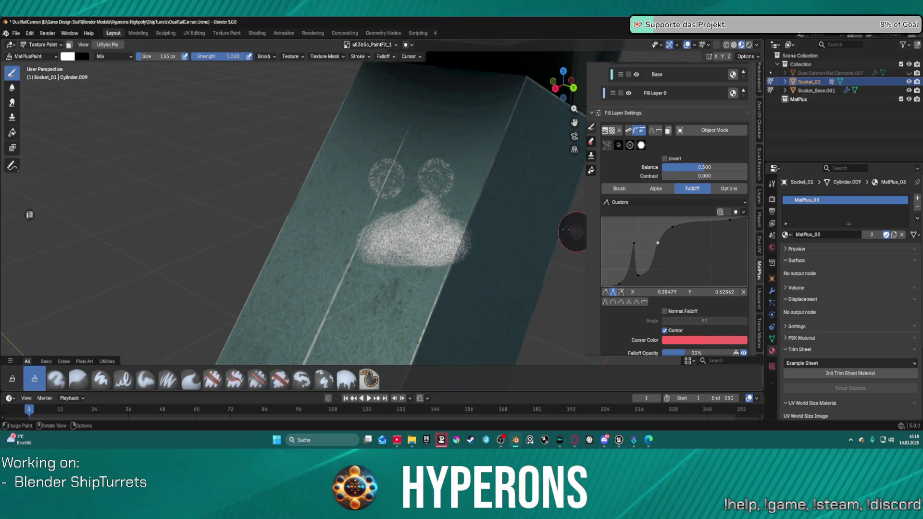
pyautogui.click(466, 151)
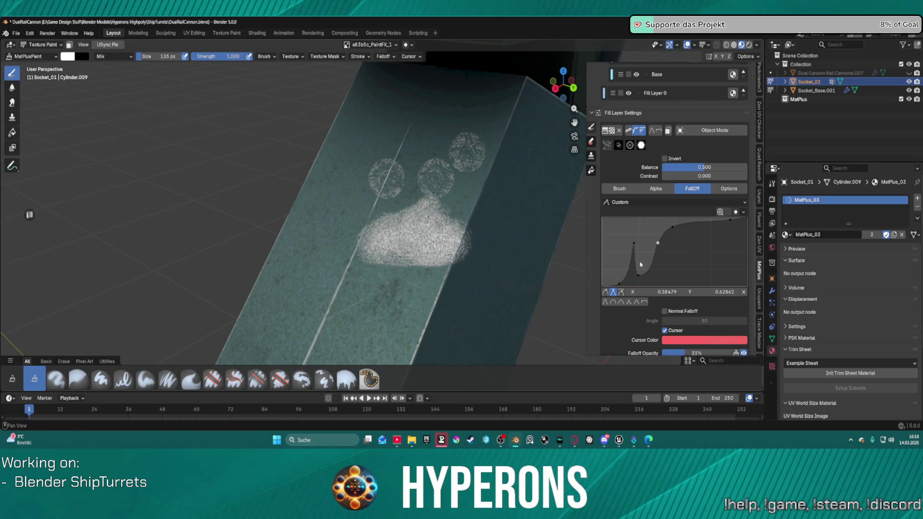
pyautogui.moveTo(620, 284)
pyautogui.mouseDown()
pyautogui.moveTo(632, 247)
pyautogui.moveTo(618, 273)
pyautogui.moveTo(626, 233)
pyautogui.moveTo(637, 286)
pyautogui.mouseUp()
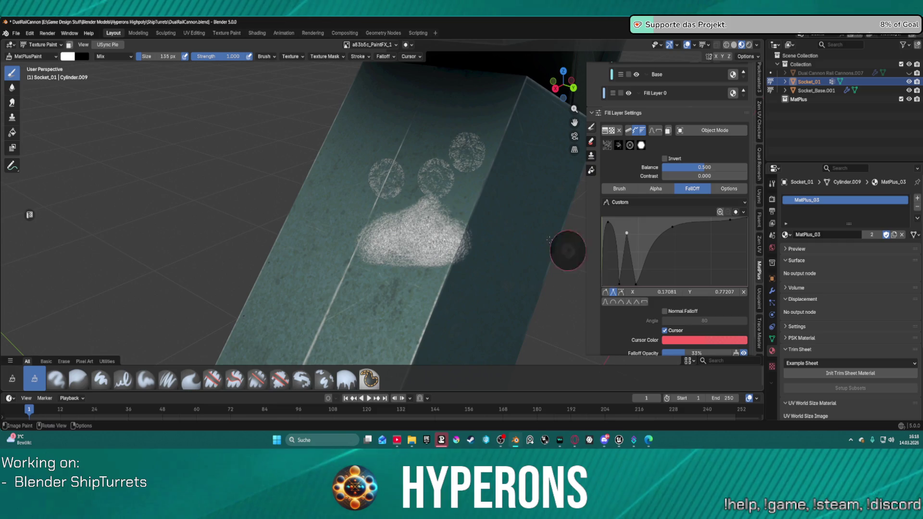
pyautogui.click(498, 203)
pyautogui.click(496, 252)
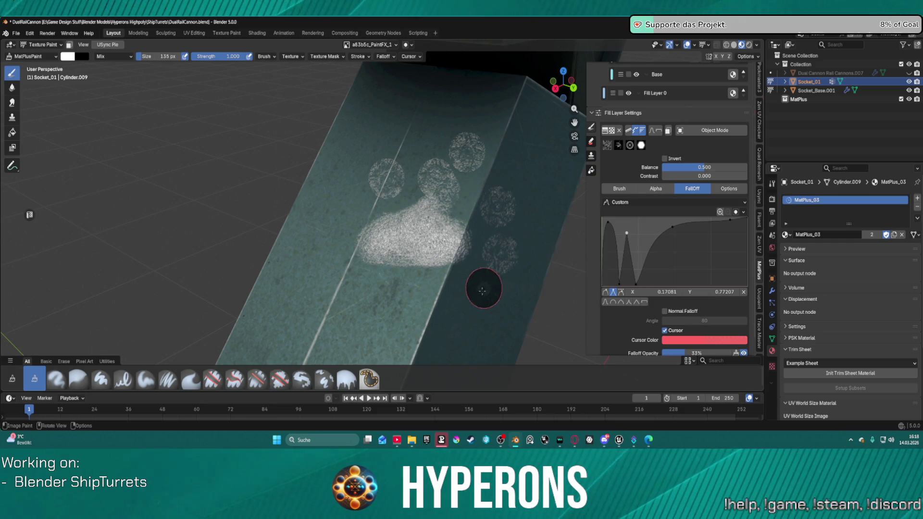
pyautogui.click(464, 302)
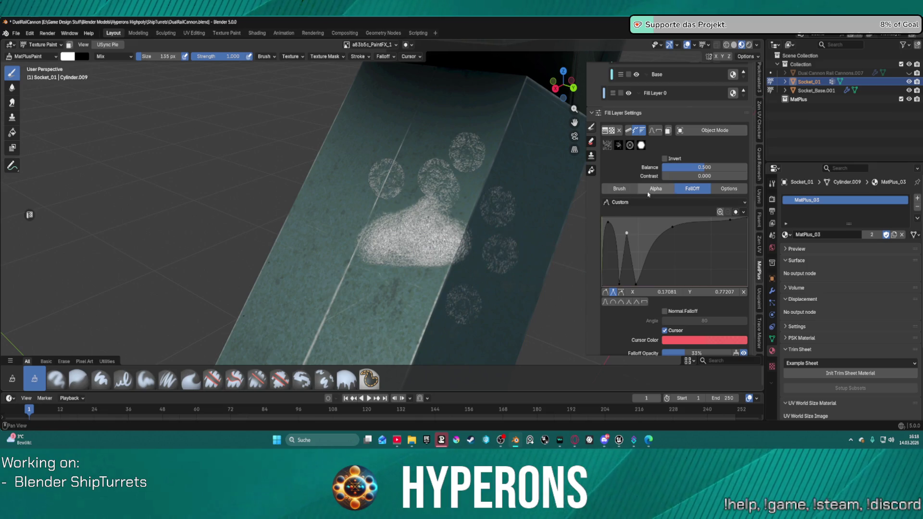
pyautogui.click(621, 189)
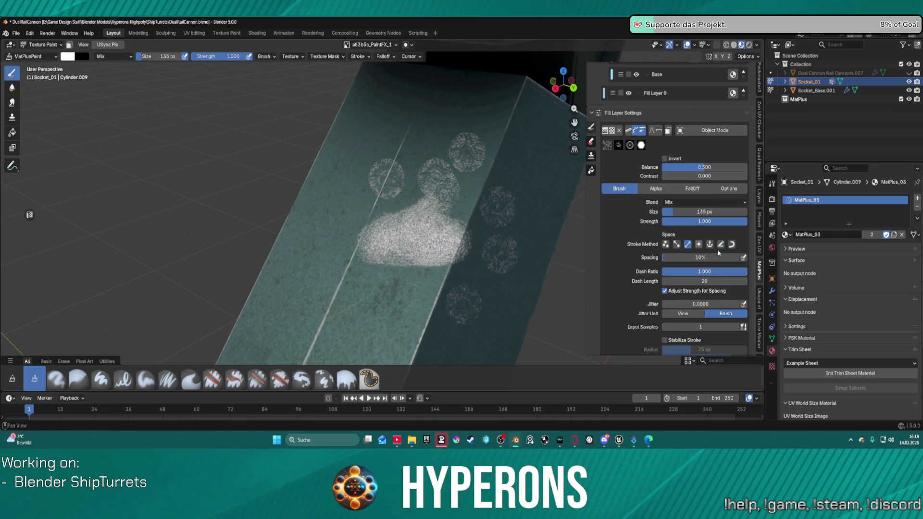
# Wipe the white blob and leftover test dabs off the socket's side face with MatPlusEraser.
pyautogui.click(591, 143)
pyautogui.moveTo(443, 206)
pyautogui.mouseDown()
pyautogui.moveTo(395, 178)
pyautogui.moveTo(309, 181)
pyautogui.mouseUp()
pyautogui.moveTo(470, 212)
pyautogui.mouseDown()
pyautogui.moveTo(387, 247)
pyautogui.moveTo(343, 250)
pyautogui.moveTo(436, 308)
pyautogui.moveTo(505, 251)
pyautogui.moveTo(500, 208)
pyautogui.moveTo(521, 134)
pyautogui.moveTo(551, 188)
pyautogui.mouseUp()
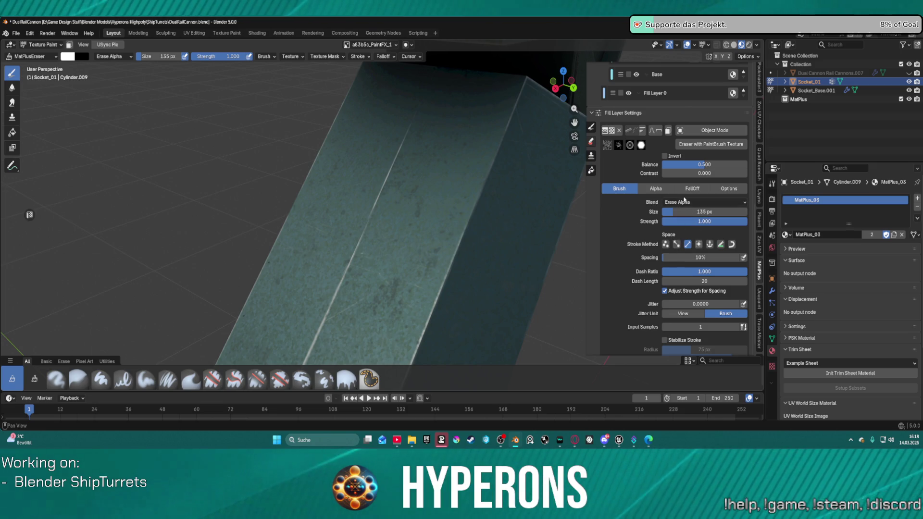
pyautogui.click(662, 191)
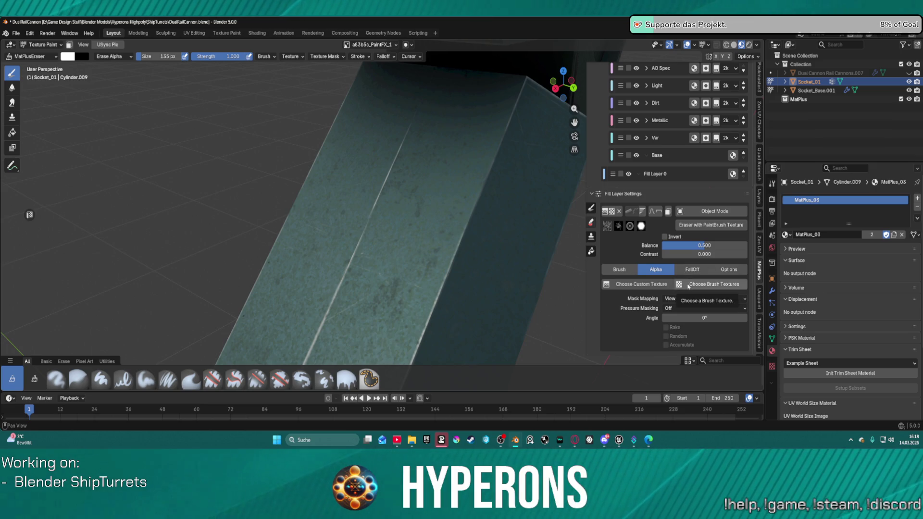
# Assign a brush texture from the Brushes category of the texture library.
pyautogui.click(690, 286)
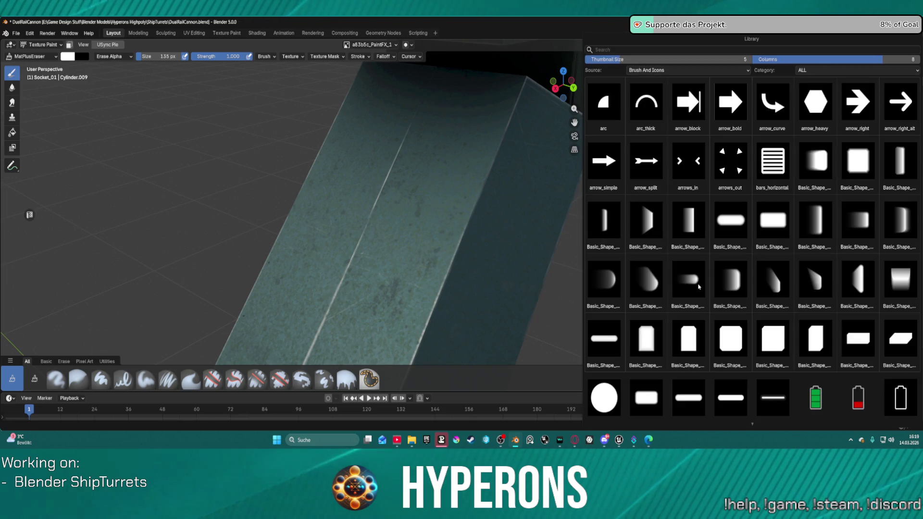
pyautogui.click(830, 73)
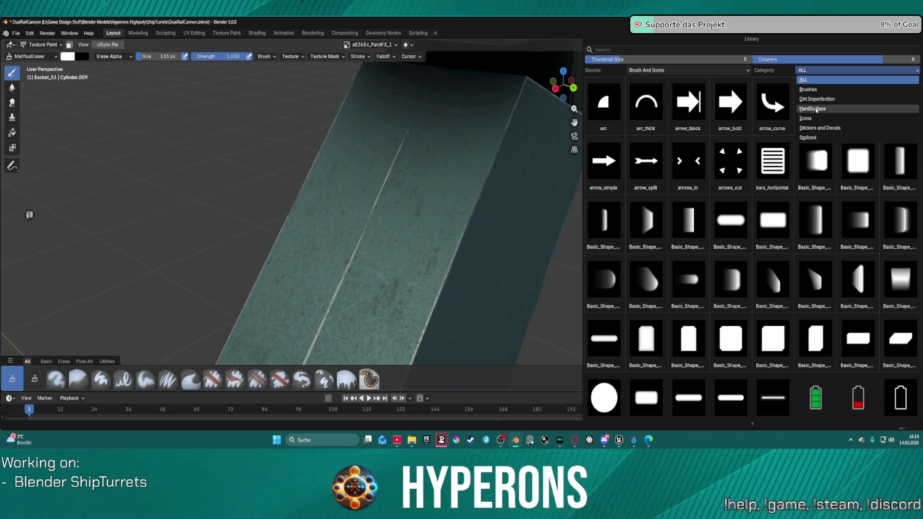
pyautogui.click(825, 90)
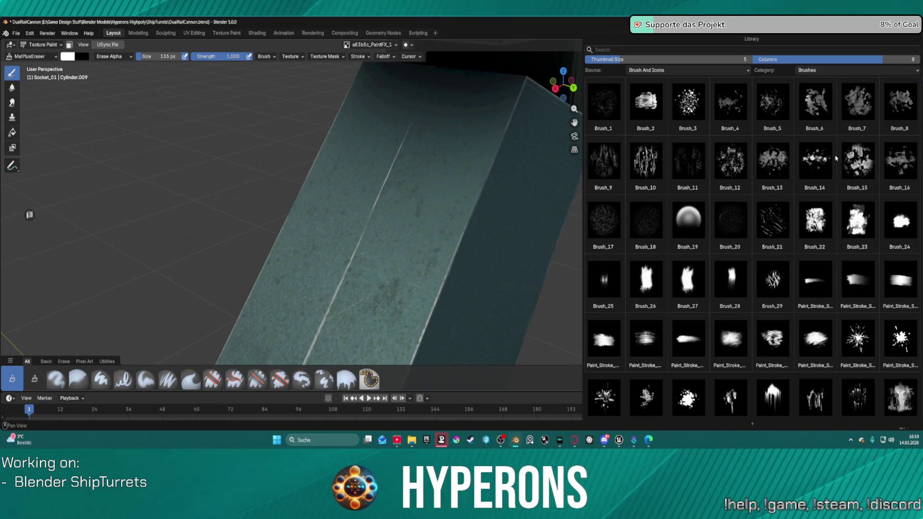
pyautogui.click(815, 112)
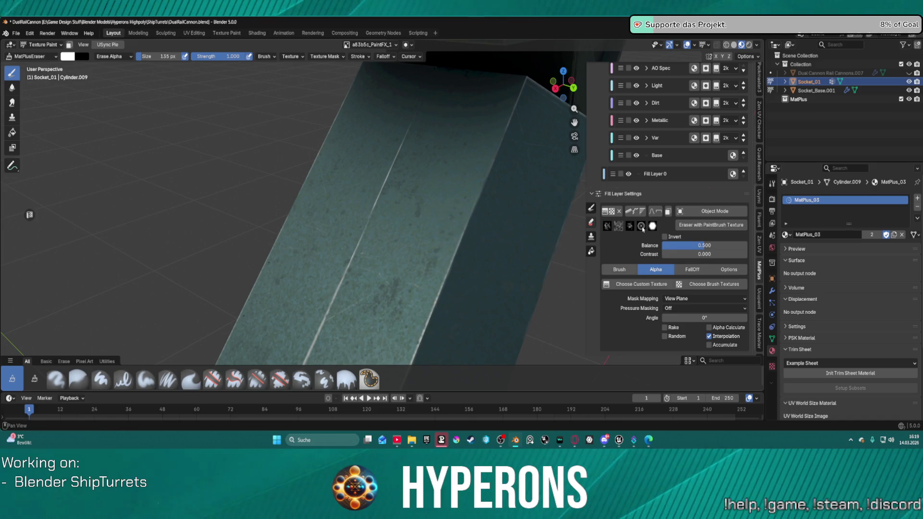
# Paint two test dabs with MatPlusPaint, adjust mask Balance, then erase them with MatPlusEraser.
pyautogui.click(592, 207)
pyautogui.click(453, 210)
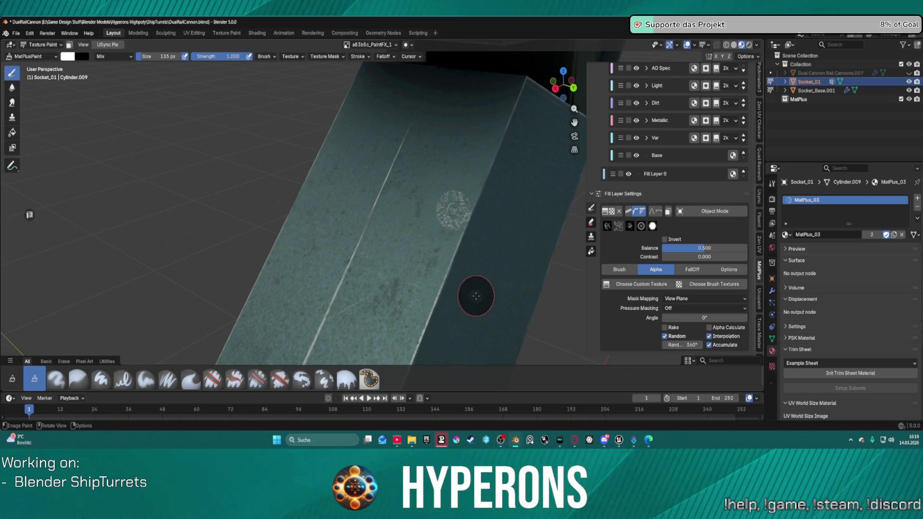
pyautogui.click(417, 198)
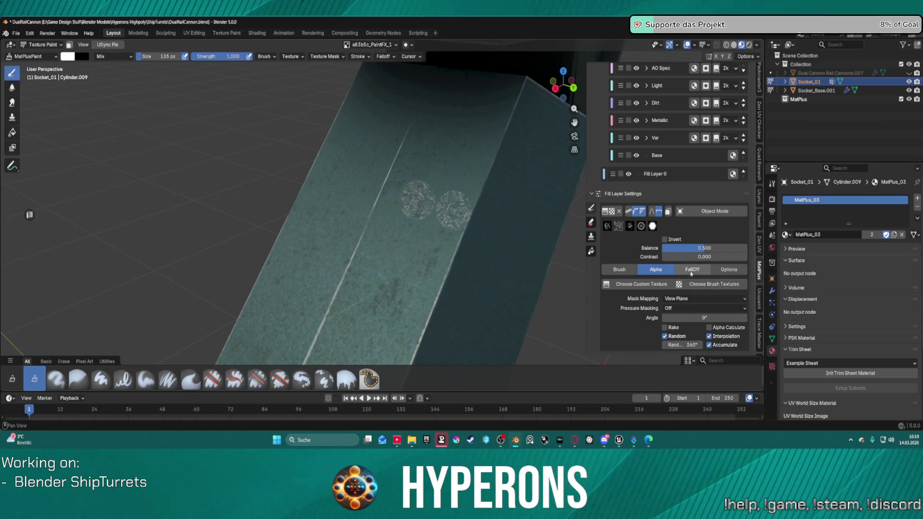
pyautogui.moveTo(704, 248)
pyautogui.mouseDown()
pyautogui.moveTo(664, 248)
pyautogui.moveTo(744, 248)
pyautogui.moveTo(663, 248)
pyautogui.mouseUp()
pyautogui.scroll(1, 472, 204)
pyautogui.scroll(3, 472, 204)
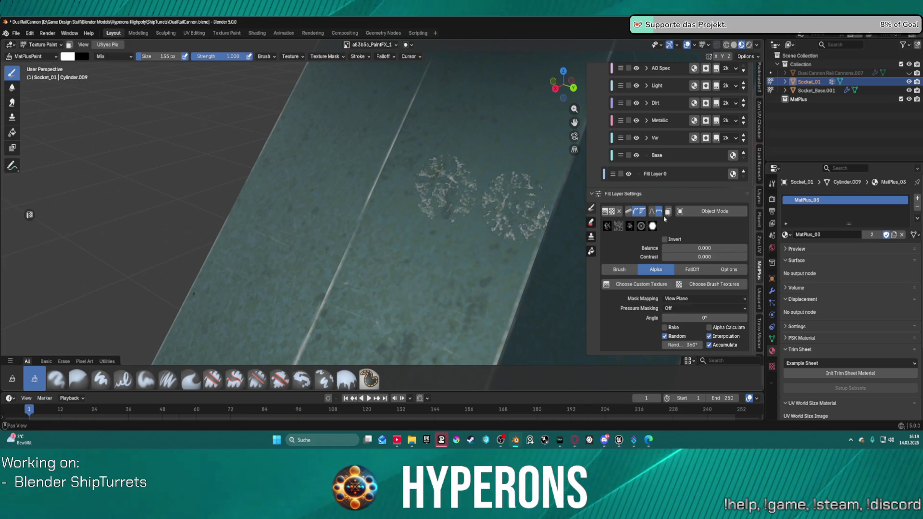
pyautogui.press('e')
pyautogui.moveTo(514, 202)
pyautogui.mouseDown()
pyautogui.moveTo(510, 211)
pyautogui.moveTo(540, 206)
pyautogui.moveTo(564, 181)
pyautogui.moveTo(398, 211)
pyautogui.moveTo(392, 171)
pyautogui.moveTo(466, 215)
pyautogui.mouseUp()
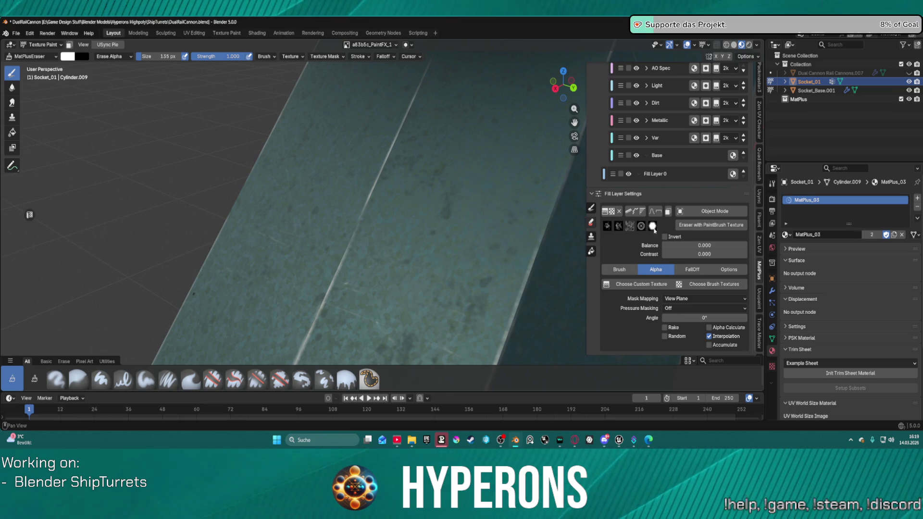
# Switch back to MatPlusPaint and reset the mask Balance value in the Alpha options.
pyautogui.click(591, 210)
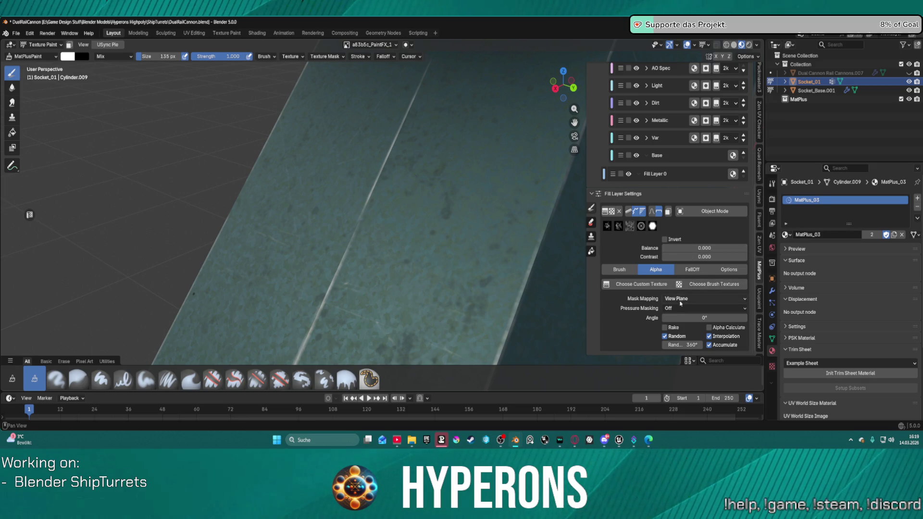
pyautogui.click(692, 269)
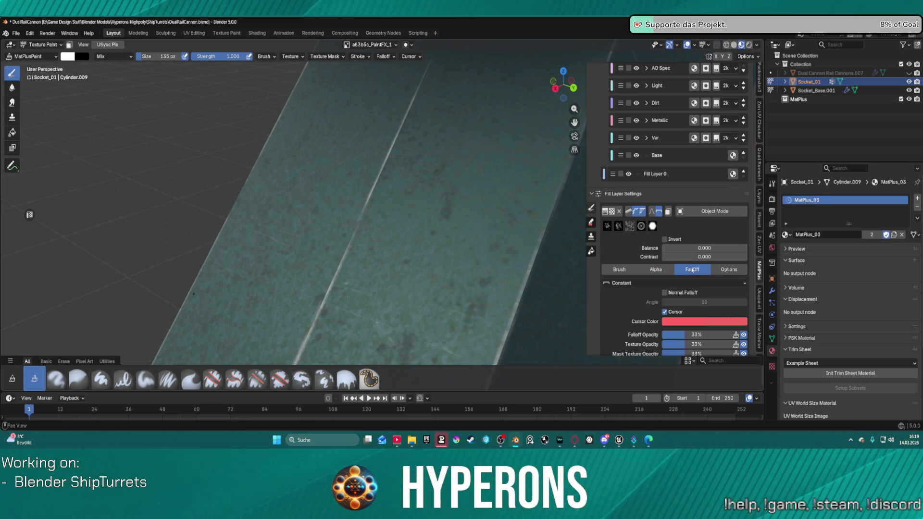
pyautogui.click(657, 270)
pyautogui.click(619, 269)
pyautogui.click(656, 270)
pyautogui.moveTo(671, 250)
pyautogui.mouseDown()
pyautogui.moveTo(701, 249)
pyautogui.moveTo(662, 248)
pyautogui.mouseUp()
pyautogui.click(635, 271)
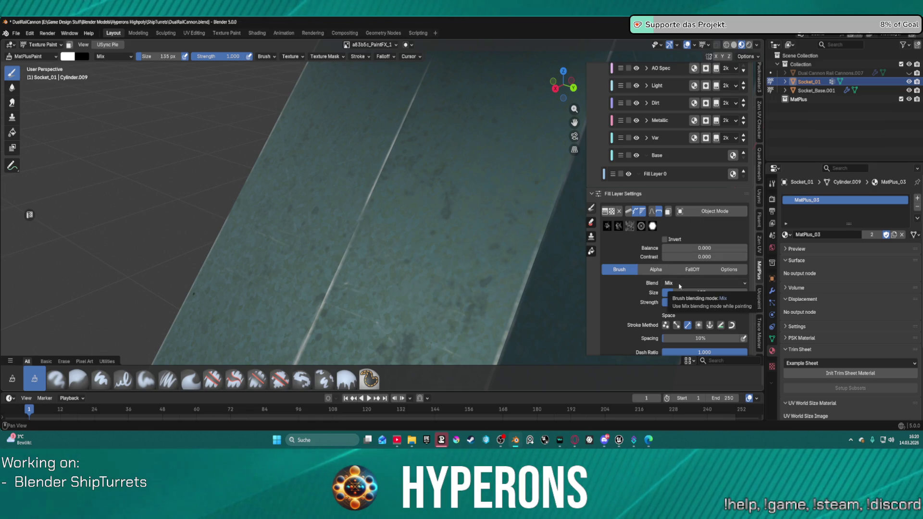
# Pick a new stroke texture from the Brushes category of the texture library.
pyautogui.click(611, 214)
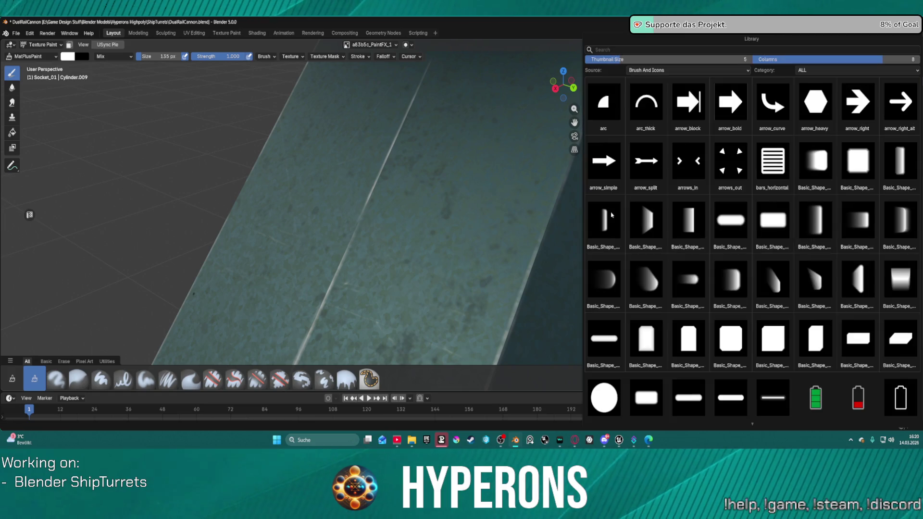
pyautogui.click(813, 72)
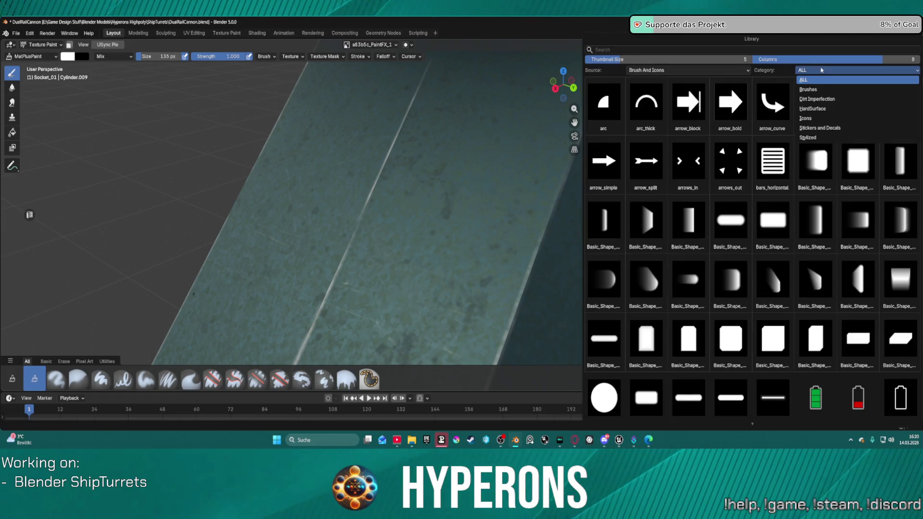
pyautogui.click(840, 90)
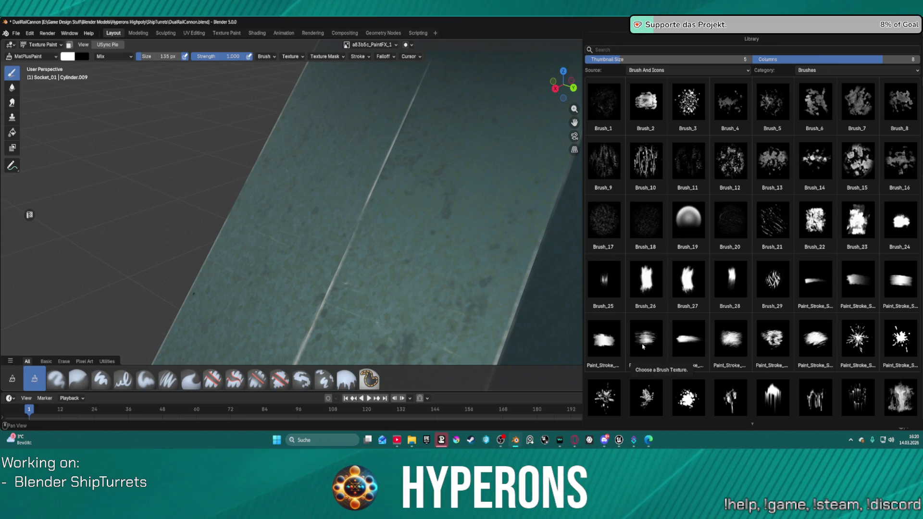
pyautogui.click(640, 287)
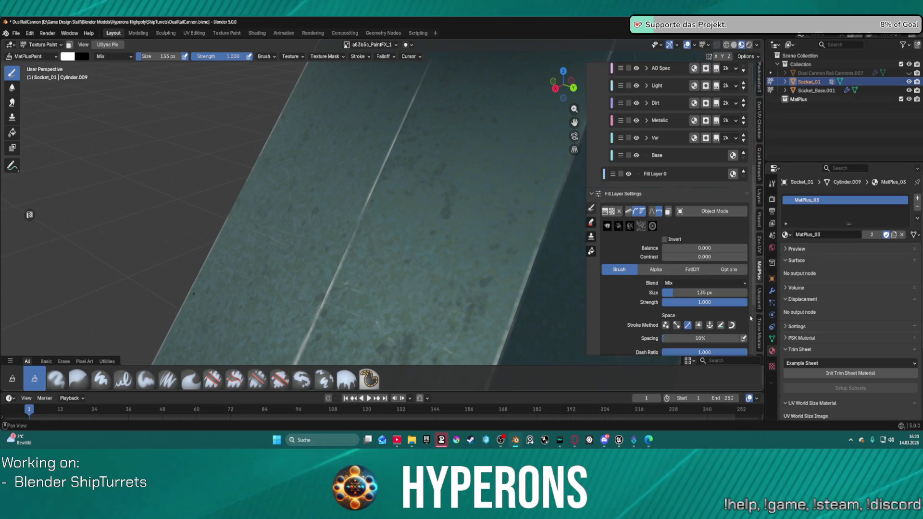
# Paint a curved chip-damage stroke on the arm, then undo it.
pyautogui.scroll(-2, 639, 287)
pyautogui.scroll(-2, 635, 307)
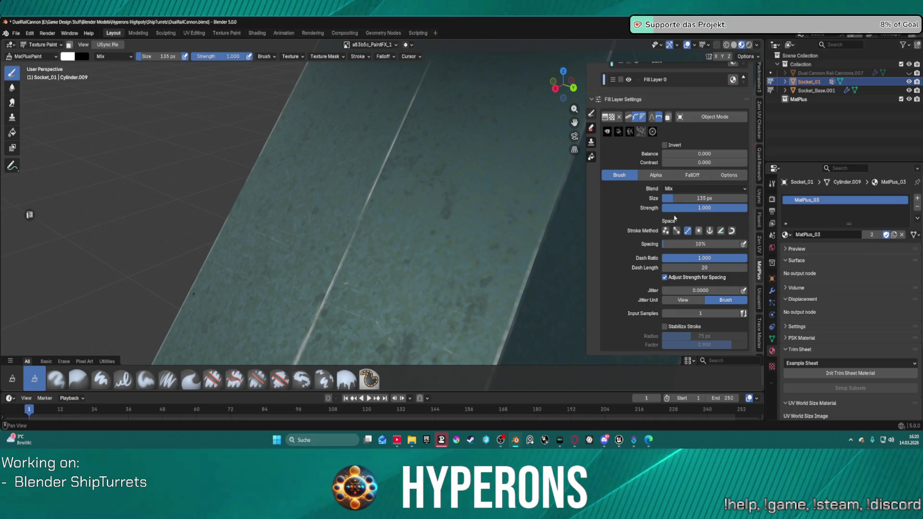
pyautogui.scroll(3, 674, 219)
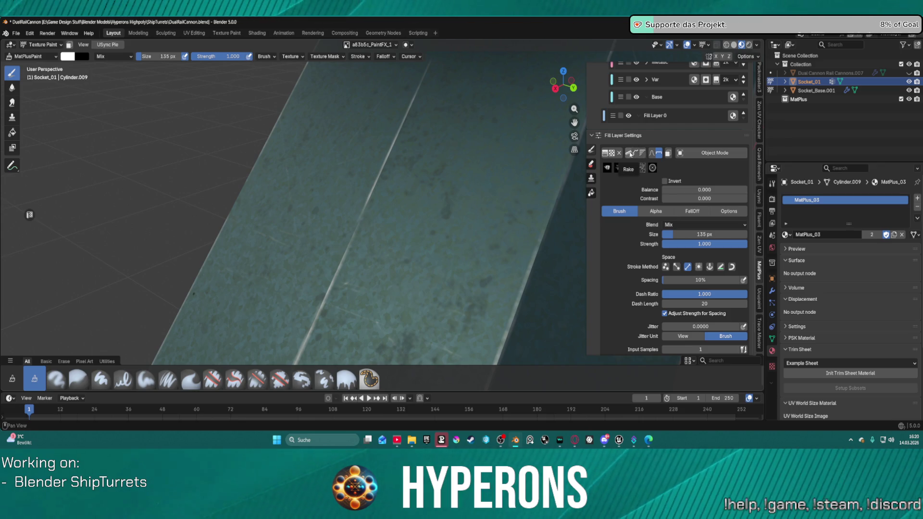
pyautogui.moveTo(426, 156)
pyautogui.mouseDown()
pyautogui.moveTo(477, 181)
pyautogui.moveTo(478, 287)
pyautogui.moveTo(467, 302)
pyautogui.mouseUp()
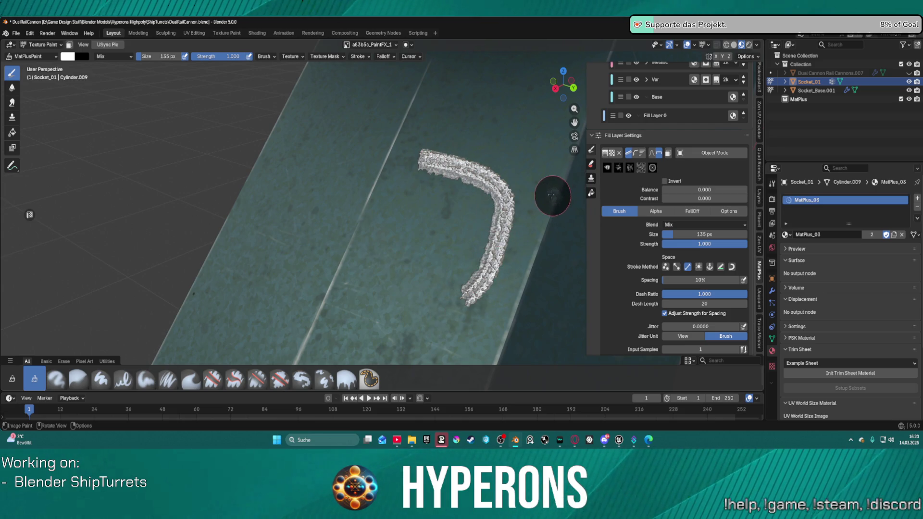
pyautogui.hotkey('ctrl', 'z')
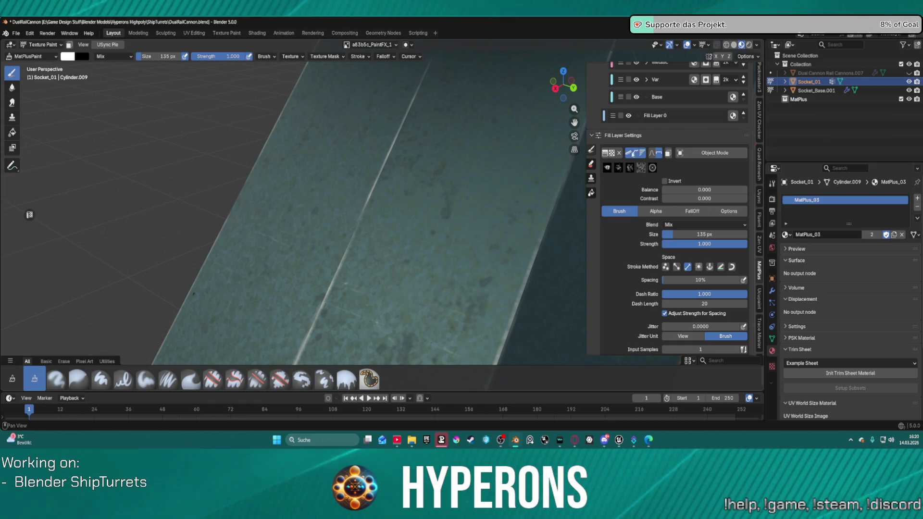
# Dab a cluster of white chip-damage marks onto the arm's flat face.
pyautogui.moveTo(480, 133); pyautogui.dragTo(478, 146)
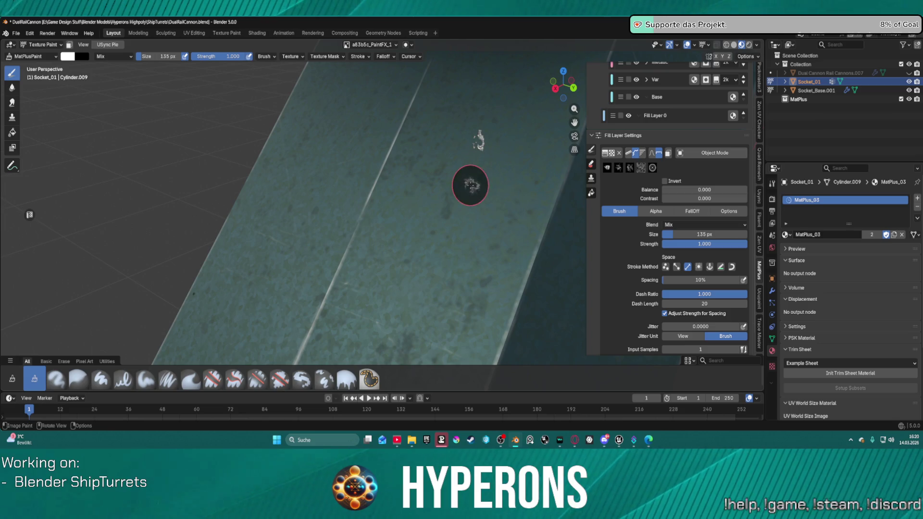
pyautogui.click(470, 185)
pyautogui.click(448, 204)
pyautogui.click(455, 258)
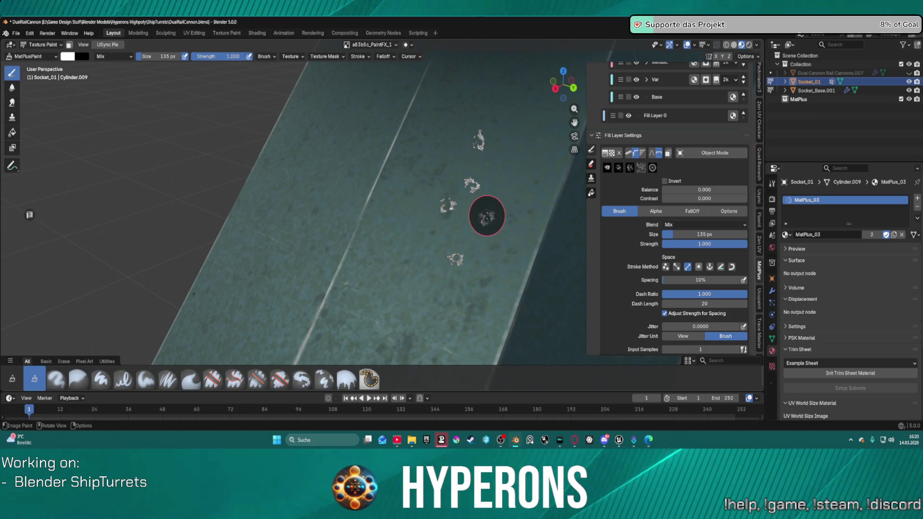
pyautogui.moveTo(465, 200); pyautogui.dragTo(485, 237)
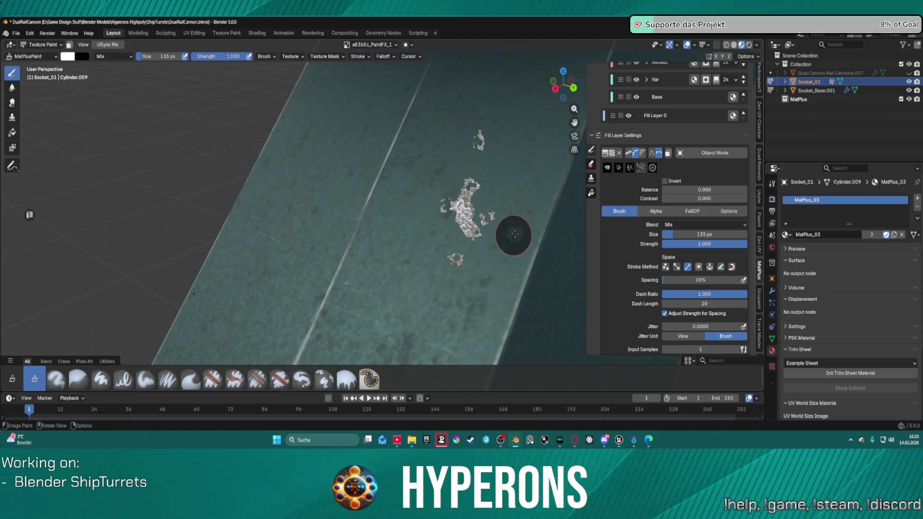
pyautogui.scroll(-5, 512, 231)
pyautogui.scroll(4, 478, 229)
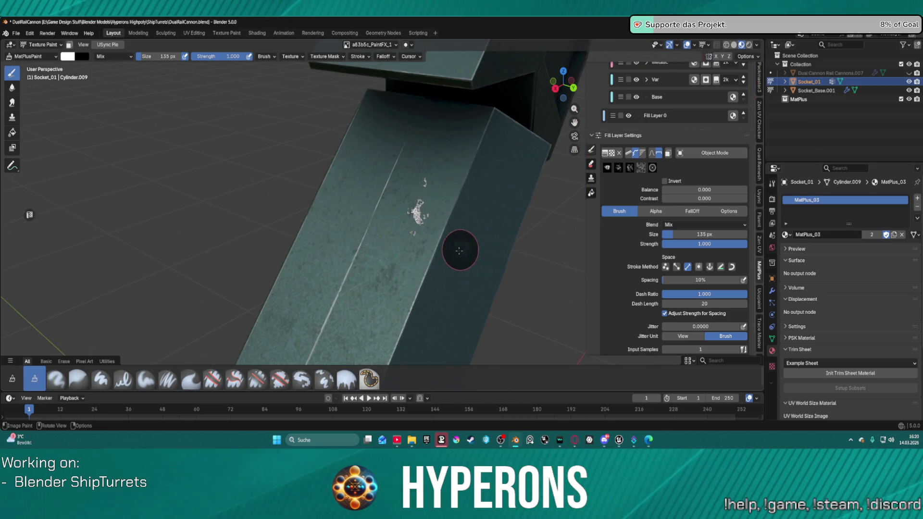
# Brush more chip damage near the existing dab and add dabs on another face.
pyautogui.moveTo(484, 252)
pyautogui.mouseDown(button='middle')
pyautogui.moveTo(404, 272)
pyautogui.moveTo(503, 235)
pyautogui.mouseUp(button='middle')
pyautogui.moveTo(464, 262)
pyautogui.mouseDown()
pyautogui.moveTo(449, 267)
pyautogui.moveTo(474, 303)
pyautogui.mouseUp()
pyautogui.moveTo(474, 302)
pyautogui.mouseDown(button='middle')
pyautogui.moveTo(482, 264)
pyautogui.moveTo(521, 241)
pyautogui.moveTo(401, 260)
pyautogui.mouseUp(button='middle')
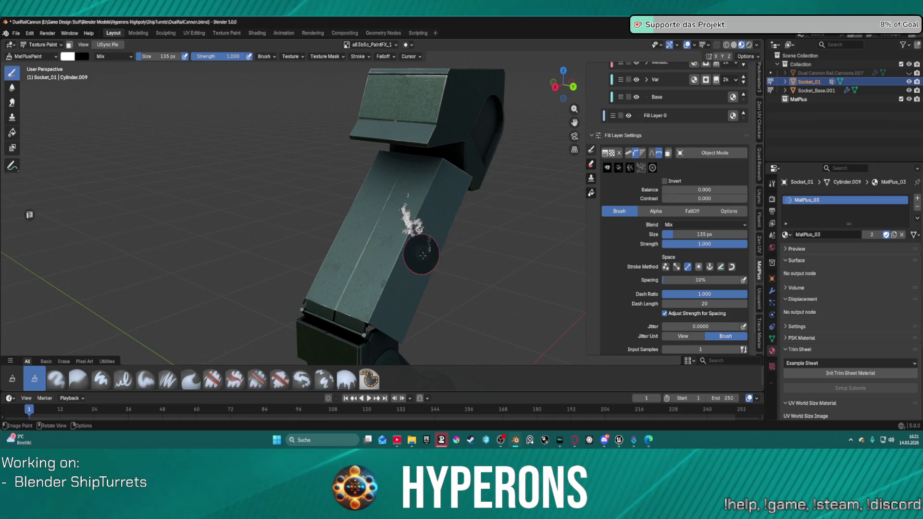
pyautogui.moveTo(418, 262)
pyautogui.mouseDown(button='middle')
pyautogui.moveTo(498, 267)
pyautogui.moveTo(475, 256)
pyautogui.mouseUp(button='middle')
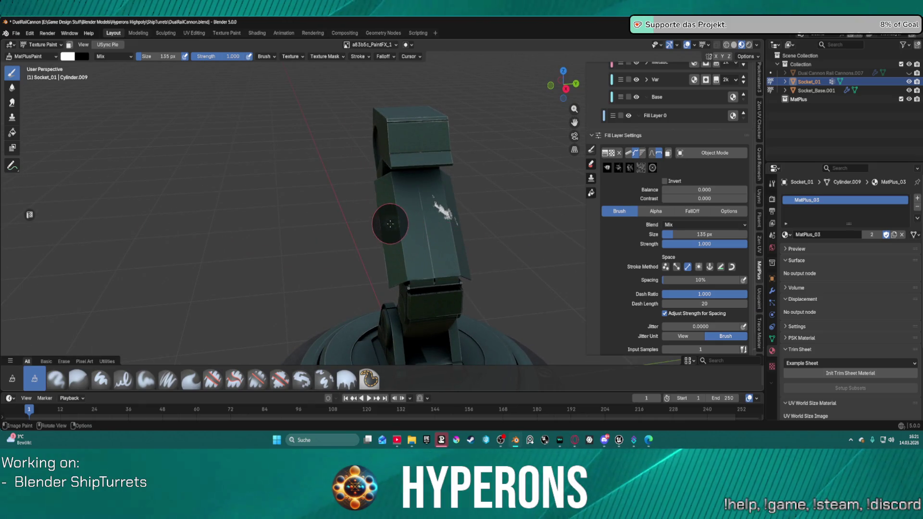
pyautogui.moveTo(387, 214)
pyautogui.mouseDown(button='middle')
pyautogui.moveTo(439, 221)
pyautogui.moveTo(425, 227)
pyautogui.mouseUp(button='middle')
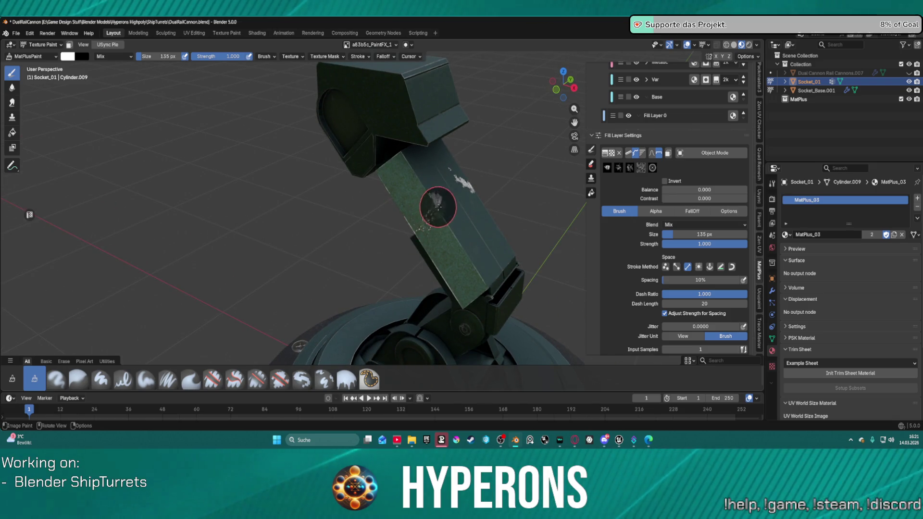
pyautogui.click(456, 220)
pyautogui.click(474, 236)
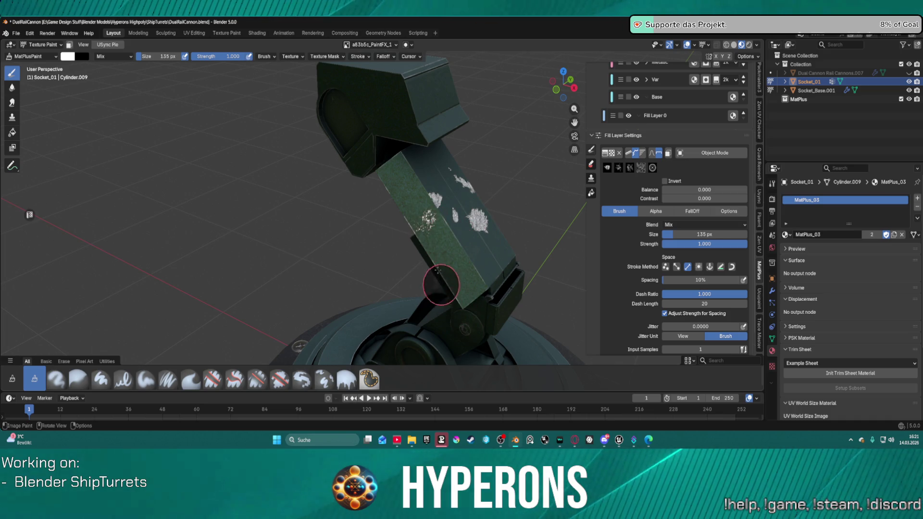
# Paint a white chip splat on the arm's side face.
pyautogui.moveTo(447, 169)
pyautogui.mouseDown(button='middle')
pyautogui.moveTo(521, 168)
pyautogui.moveTo(309, 148)
pyautogui.moveTo(362, 161)
pyautogui.moveTo(392, 195)
pyautogui.mouseUp(button='middle')
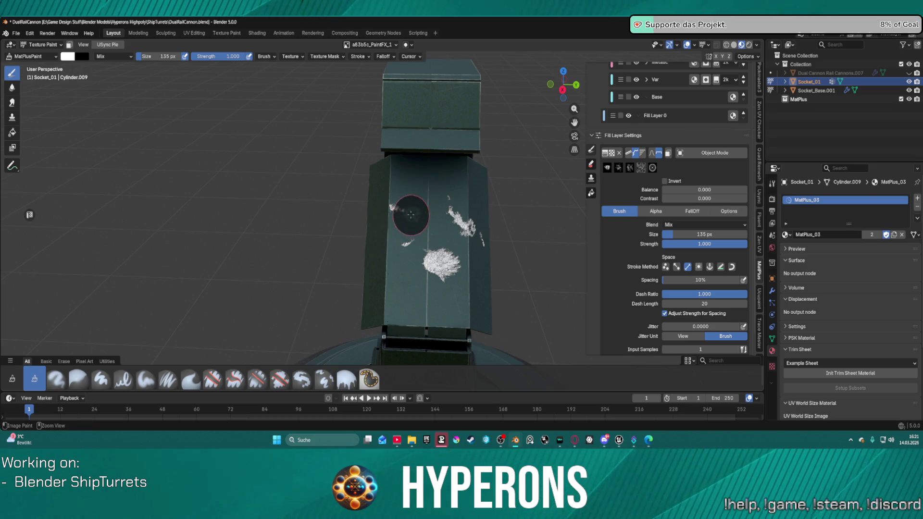
pyautogui.moveTo(422, 241)
pyautogui.mouseDown(button='middle')
pyautogui.moveTo(474, 221)
pyautogui.moveTo(474, 238)
pyautogui.mouseUp(button='middle')
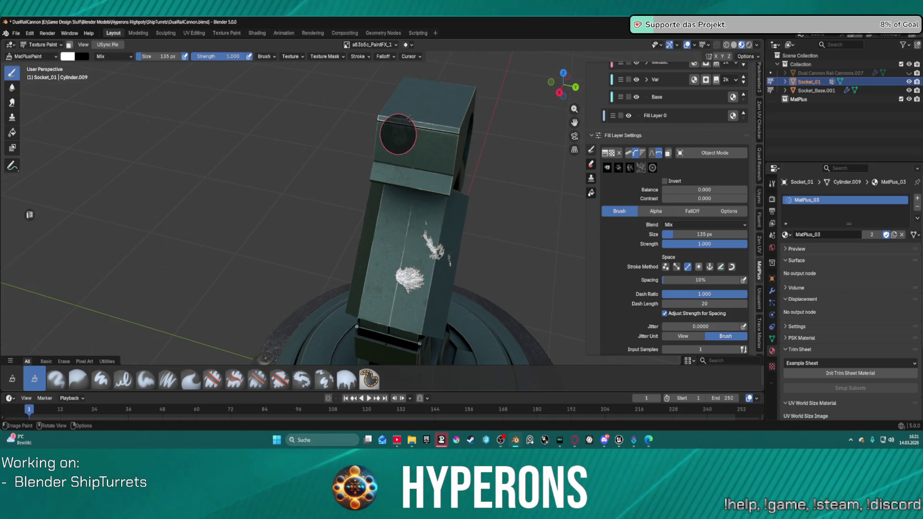
pyautogui.moveTo(402, 108)
pyautogui.mouseDown(button='middle')
pyautogui.moveTo(561, 152)
pyautogui.moveTo(541, 177)
pyautogui.moveTo(494, 171)
pyautogui.moveTo(497, 189)
pyautogui.moveTo(392, 244)
pyautogui.mouseUp(button='middle')
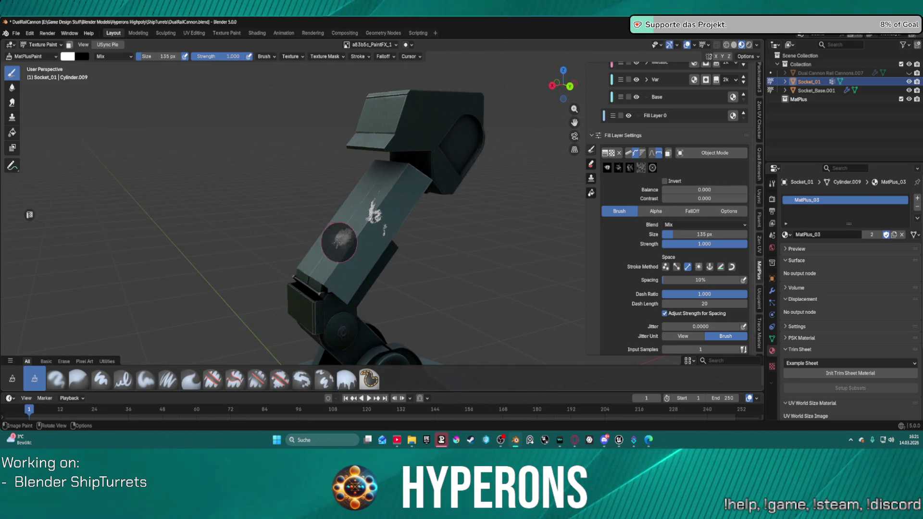
pyautogui.scroll(1, 339, 241)
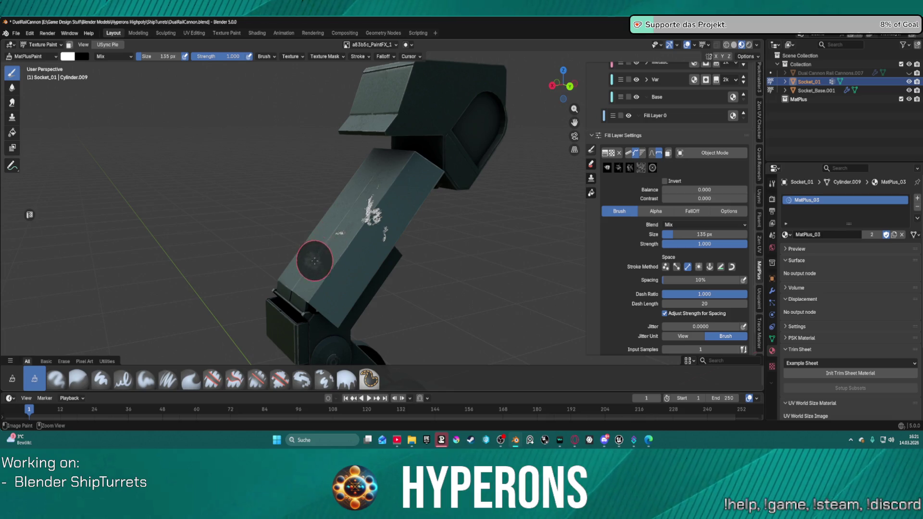
pyautogui.moveTo(347, 233); pyautogui.dragTo(341, 286)
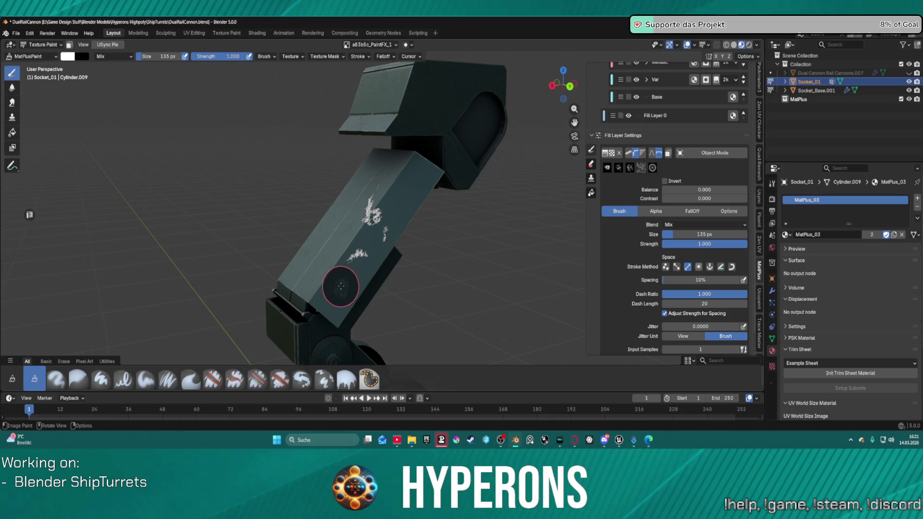
pyautogui.moveTo(365, 278)
pyautogui.keyDown('shift'); pyautogui.mouseDown(button='middle')
pyautogui.moveTo(443, 274)
pyautogui.moveTo(443, 241)
pyautogui.moveTo(536, 179)
pyautogui.moveTo(481, 183)
pyautogui.moveTo(509, 168)
pyautogui.moveTo(500, 165)
pyautogui.moveTo(446, 175)
pyautogui.mouseUp(button='middle'); pyautogui.keyUp('shift')
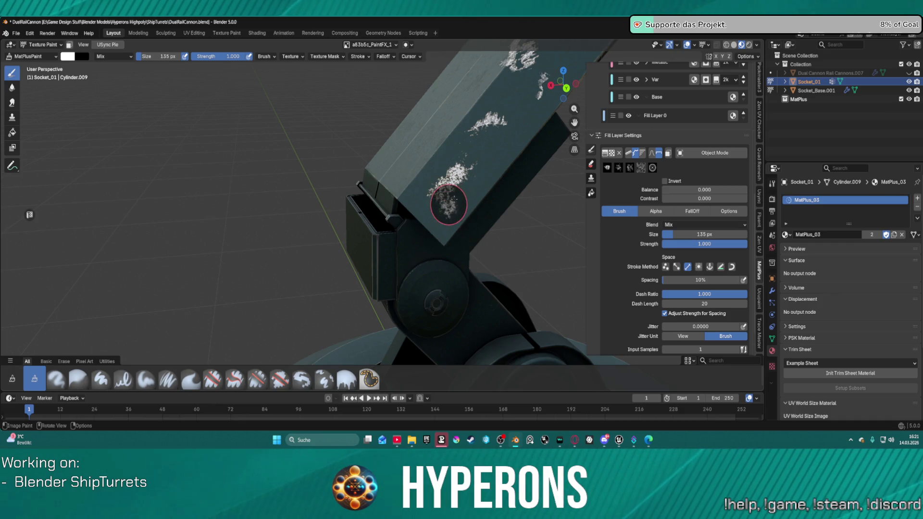
# Erase stray specks along the arm's right edge, restoring the left-face splatter.
pyautogui.moveTo(495, 164)
pyautogui.mouseDown(button='middle')
pyautogui.moveTo(555, 168)
pyautogui.moveTo(469, 134)
pyautogui.moveTo(539, 136)
pyautogui.moveTo(461, 145)
pyautogui.moveTo(481, 235)
pyautogui.mouseUp(button='middle')
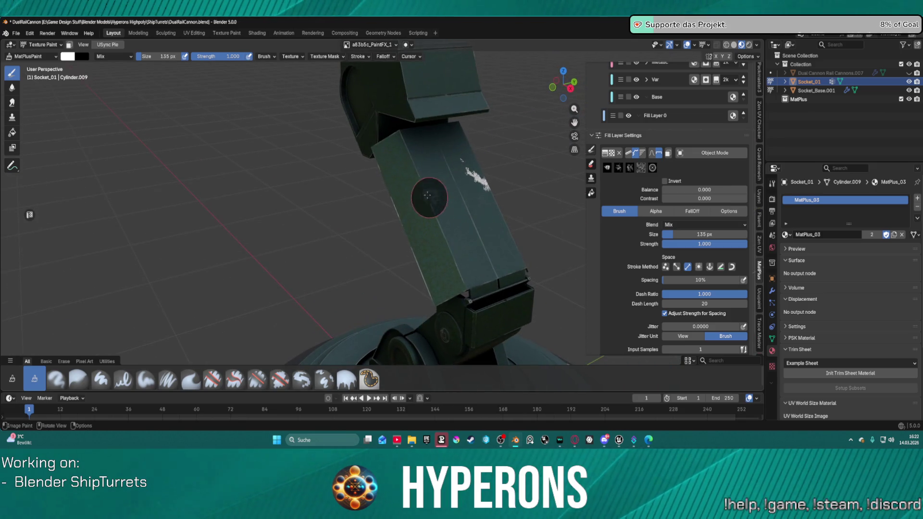
pyautogui.moveTo(409, 192)
pyautogui.mouseDown(button='middle')
pyautogui.moveTo(532, 195)
pyautogui.moveTo(523, 162)
pyautogui.moveTo(422, 189)
pyautogui.moveTo(426, 214)
pyautogui.moveTo(496, 211)
pyautogui.moveTo(451, 213)
pyautogui.moveTo(445, 257)
pyautogui.moveTo(449, 247)
pyautogui.mouseUp(button='middle')
pyautogui.moveTo(449, 261)
pyautogui.keyDown('ctrl'); pyautogui.mouseDown()
pyautogui.moveTo(443, 278)
pyautogui.moveTo(433, 268)
pyautogui.moveTo(438, 272)
pyautogui.moveTo(439, 202)
pyautogui.mouseUp(); pyautogui.keyUp('ctrl')
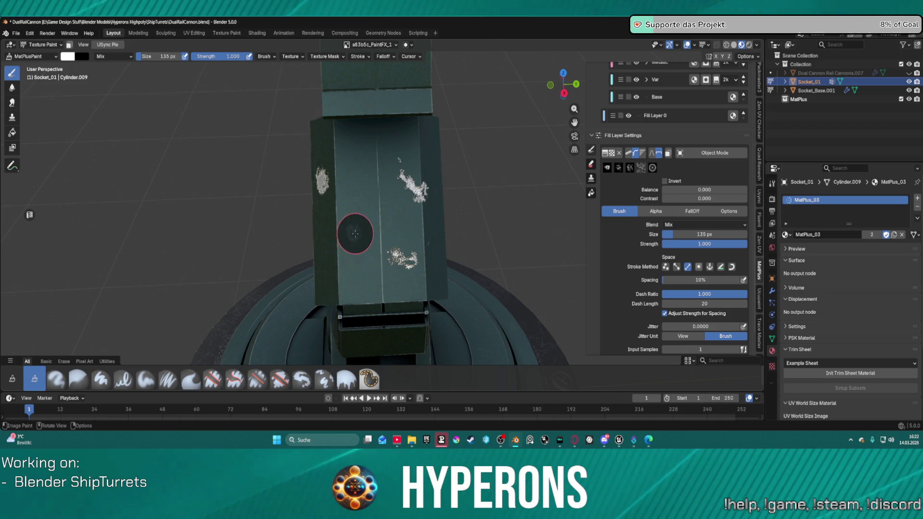
pyautogui.keyDown('ctrl'); pyautogui.moveTo(322, 182); pyautogui.dragTo(321, 186); pyautogui.keyUp('ctrl')
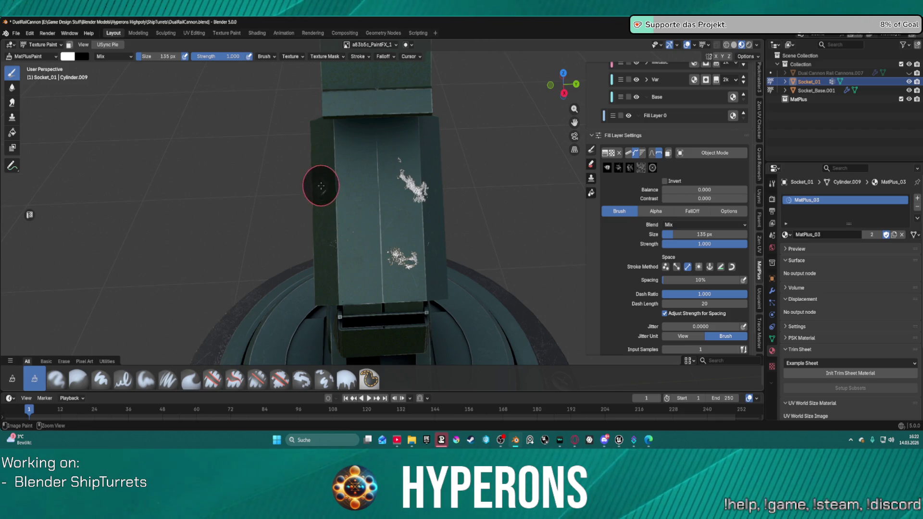
pyautogui.hotkey('ctrl', 'z')
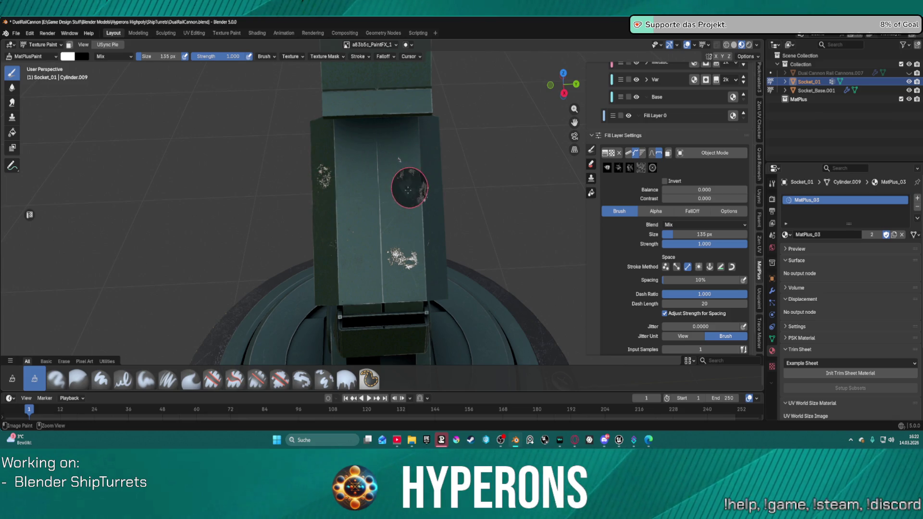
# Zoom and orbit out to review the chipped arm and its base.
pyautogui.moveTo(507, 223)
pyautogui.keyDown('ctrl'); pyautogui.mouseDown(button='middle')
pyautogui.moveTo(439, 186)
pyautogui.moveTo(562, 218)
pyautogui.moveTo(501, 202)
pyautogui.moveTo(465, 168)
pyautogui.moveTo(546, 182)
pyautogui.moveTo(546, 195)
pyautogui.moveTo(434, 194)
pyautogui.mouseUp(button='middle'); pyautogui.keyUp('ctrl')
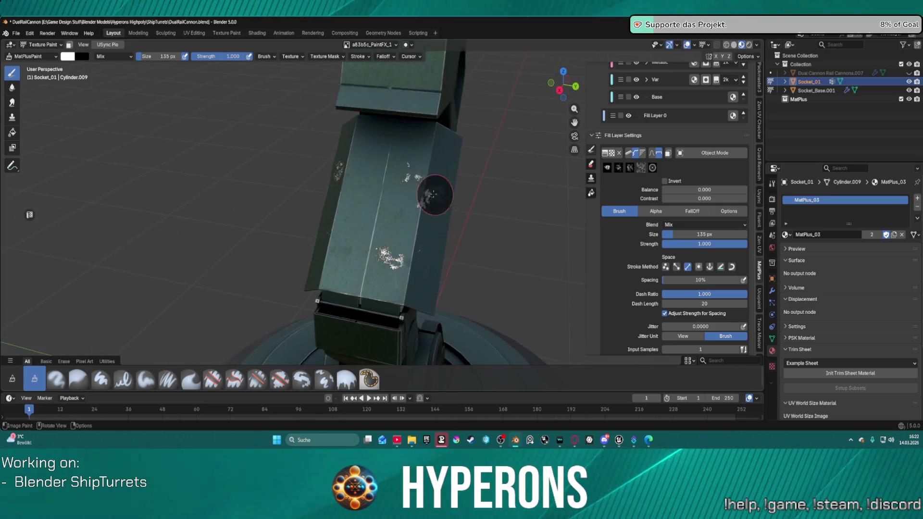
pyautogui.scroll(2, 434, 195)
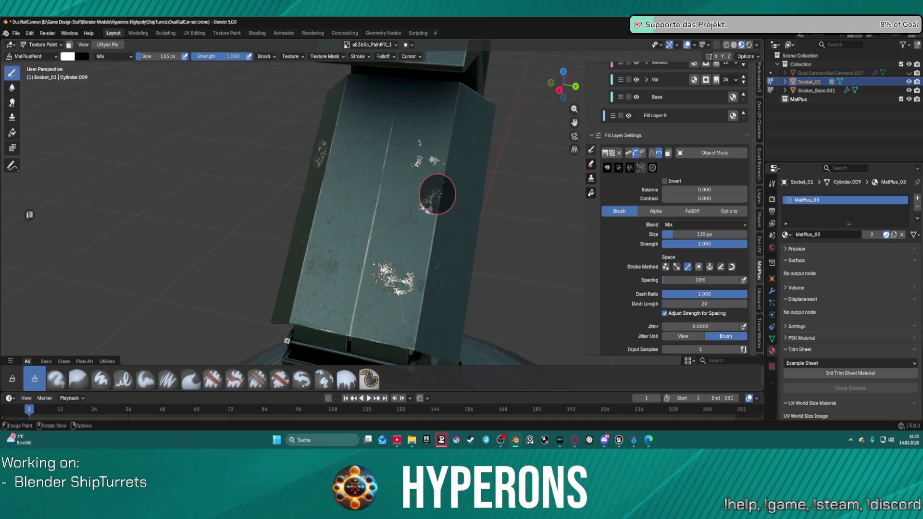
pyautogui.scroll(-5, 434, 247)
pyautogui.scroll(4, 423, 218)
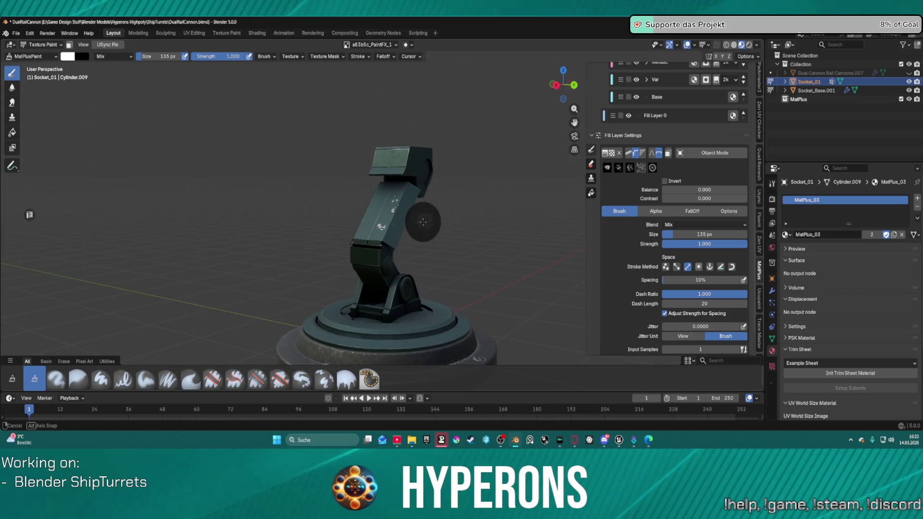
pyautogui.scroll(1, 385, 234)
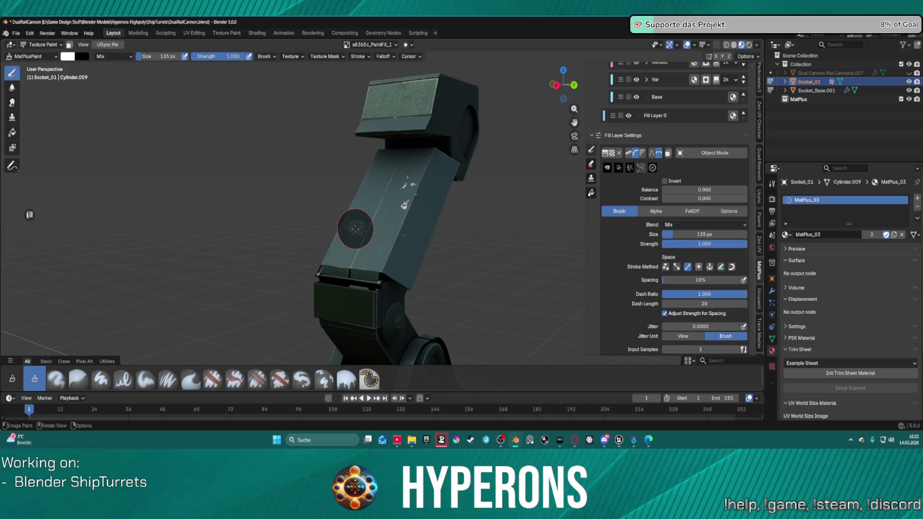
pyautogui.moveTo(433, 243)
pyautogui.mouseDown(button='middle')
pyautogui.moveTo(496, 255)
pyautogui.moveTo(479, 286)
pyautogui.moveTo(447, 269)
pyautogui.mouseUp(button='middle')
pyautogui.moveTo(414, 166); pyautogui.dragTo(423, 202, button='middle')
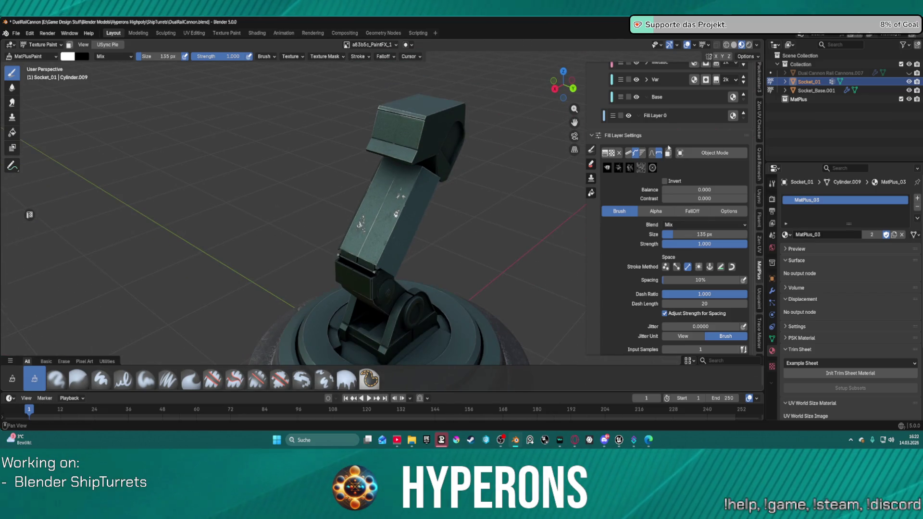
pyautogui.click(908, 73)
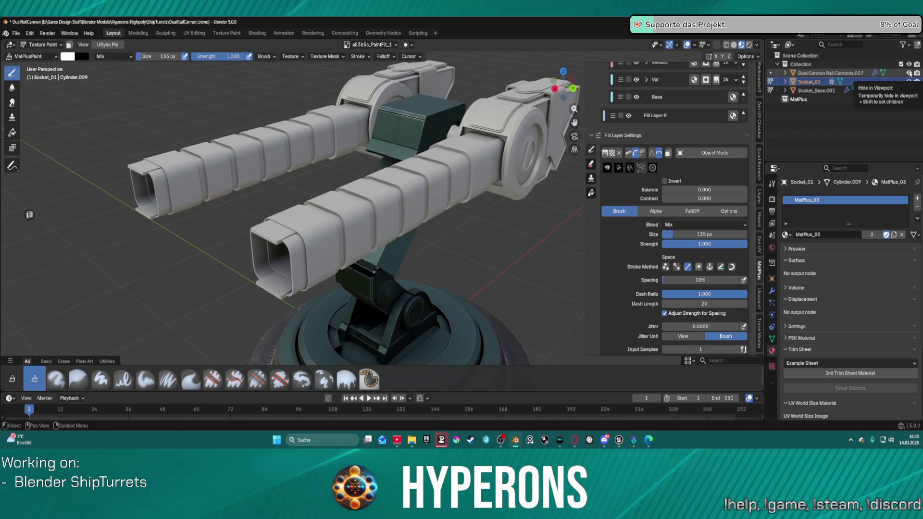
pyautogui.click(908, 73)
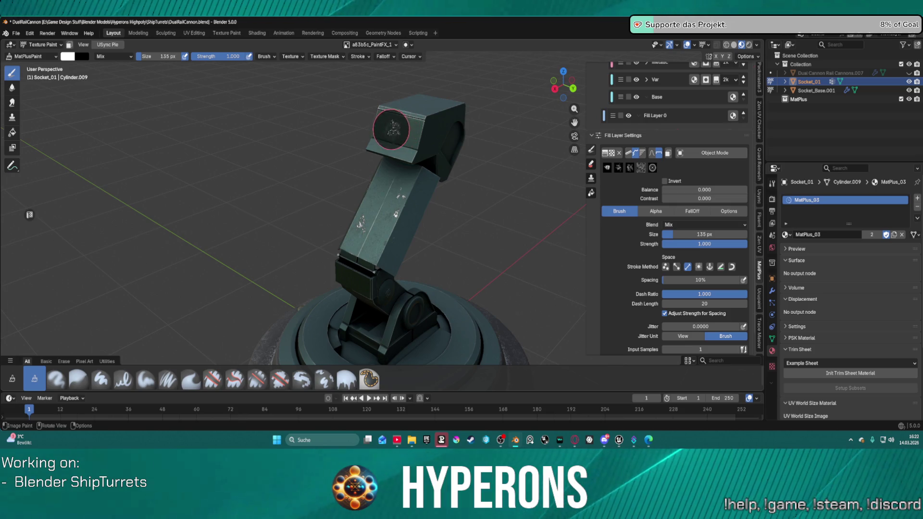
pyautogui.moveTo(404, 214)
pyautogui.mouseDown(button='middle')
pyautogui.moveTo(460, 198)
pyautogui.moveTo(381, 127)
pyautogui.mouseUp(button='middle')
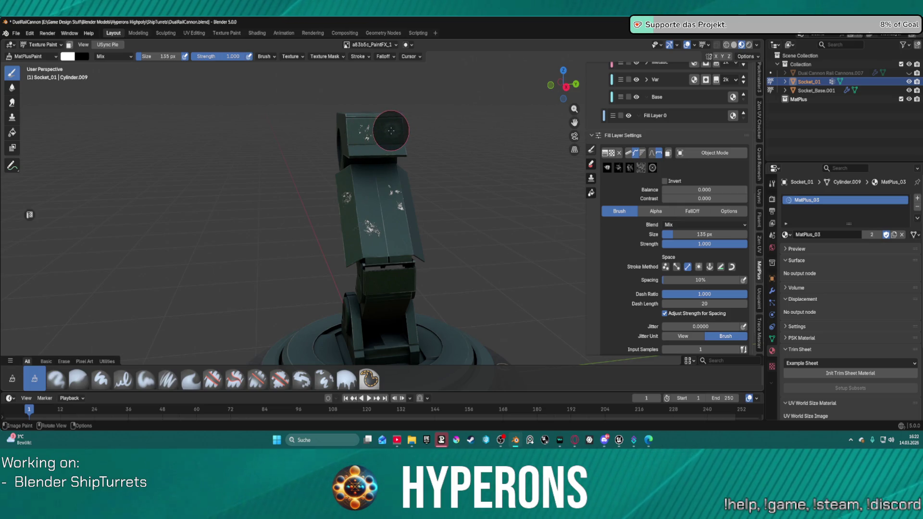
pyautogui.moveTo(384, 132)
pyautogui.mouseDown(button='middle')
pyautogui.moveTo(467, 179)
pyautogui.moveTo(413, 211)
pyautogui.moveTo(439, 200)
pyautogui.moveTo(508, 226)
pyautogui.mouseUp(button='middle')
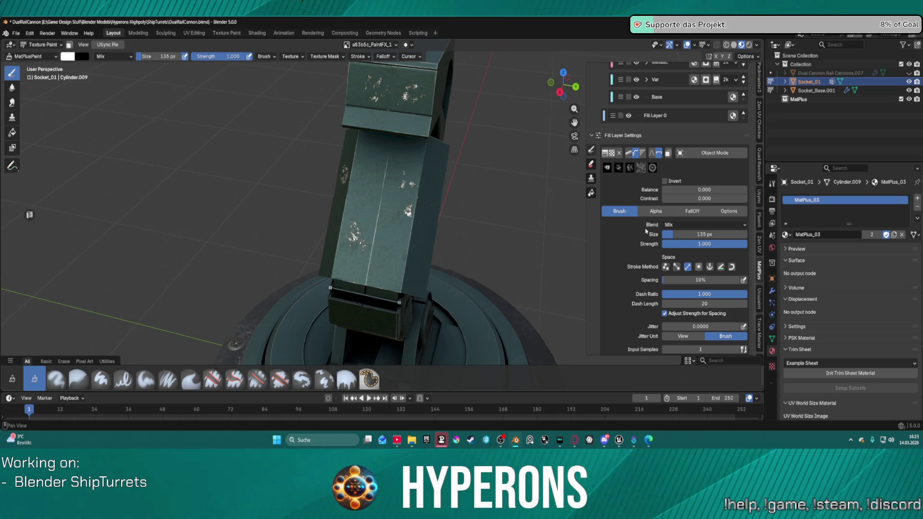
pyautogui.scroll(6, 495, 243)
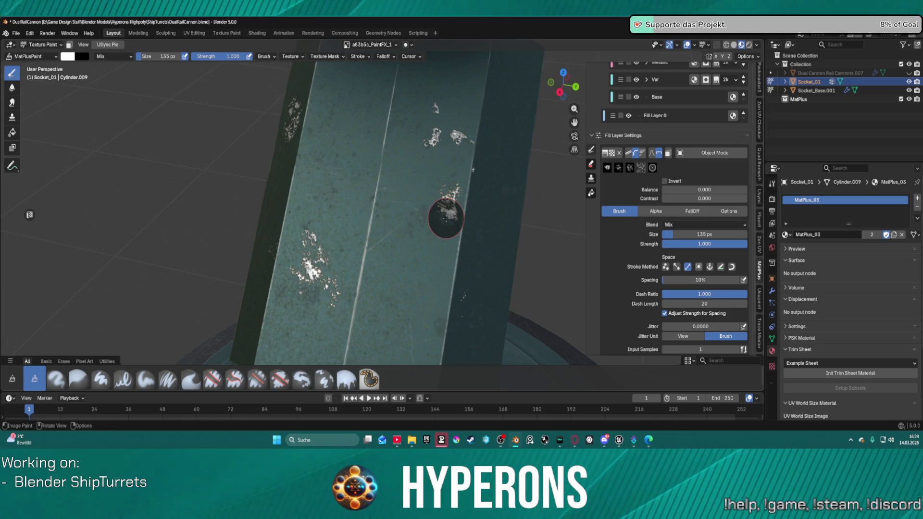
pyautogui.moveTo(509, 247)
pyautogui.mouseDown(button='middle')
pyautogui.moveTo(442, 195)
pyautogui.moveTo(590, 217)
pyautogui.moveTo(546, 185)
pyautogui.moveTo(560, 107)
pyautogui.moveTo(507, 185)
pyautogui.mouseUp(button='middle')
pyautogui.scroll(3, 507, 185)
pyautogui.moveTo(463, 231); pyautogui.dragTo(479, 237, button='middle')
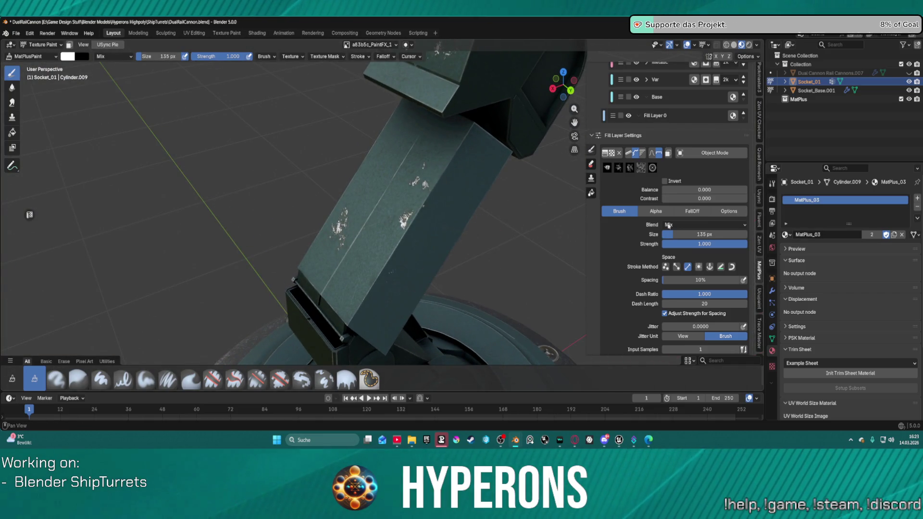
pyautogui.scroll(1, 660, 192)
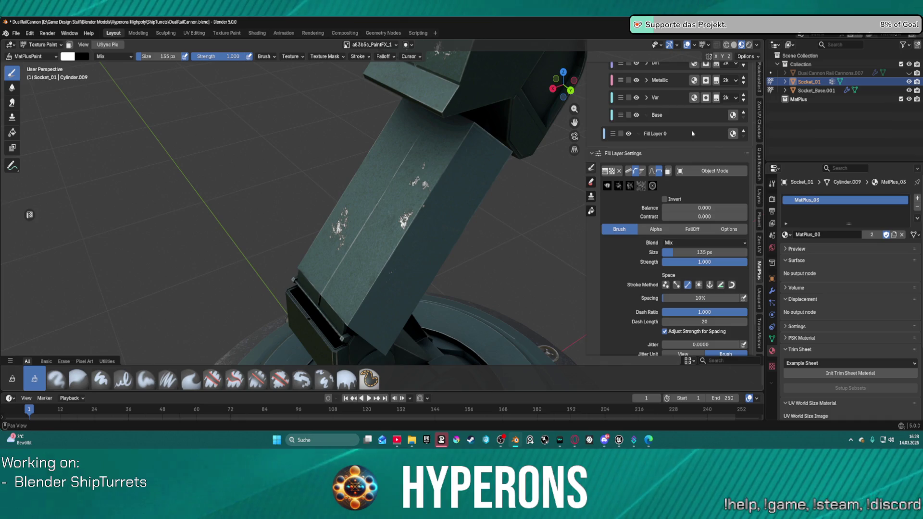
pyautogui.scroll(10, 693, 133)
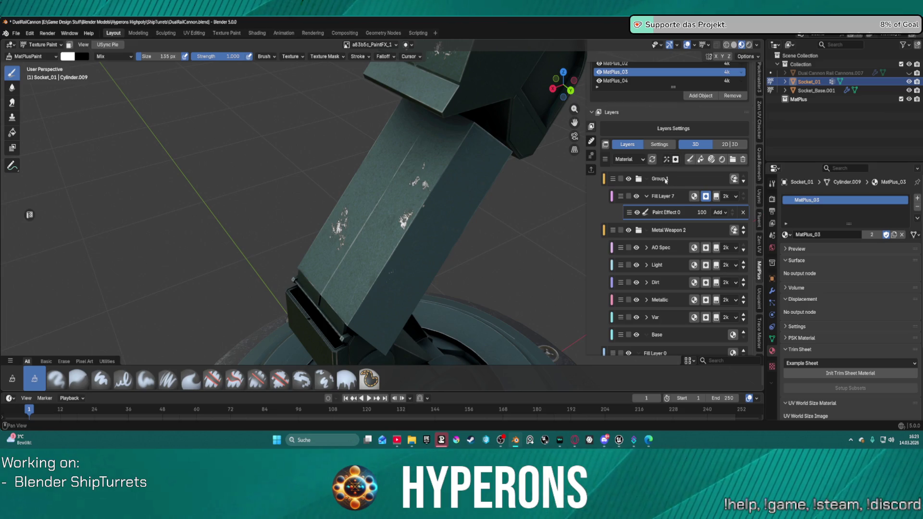
# Switch to Object Mode and rename the object to Socket.
pyautogui.hotkey('ctrl', 'Tab')
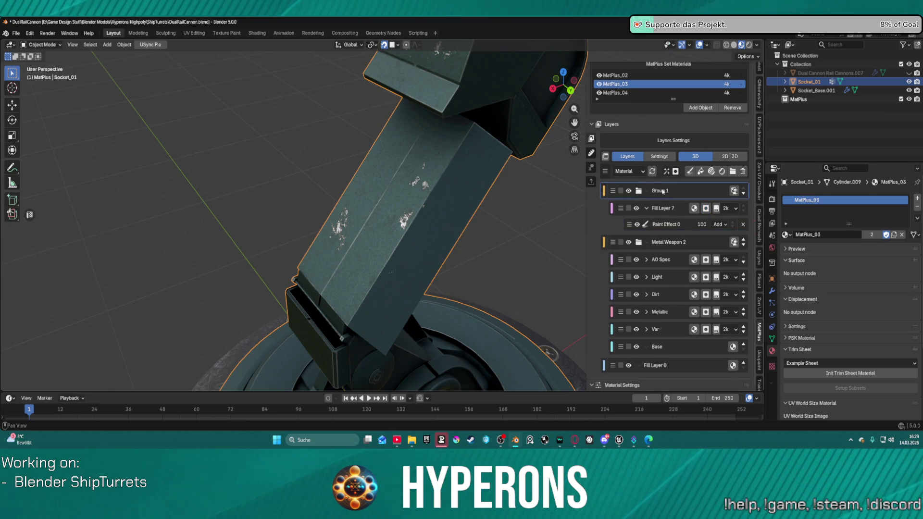
pyautogui.press('F2')
pyautogui.write('Impacts')
pyautogui.press('Return')
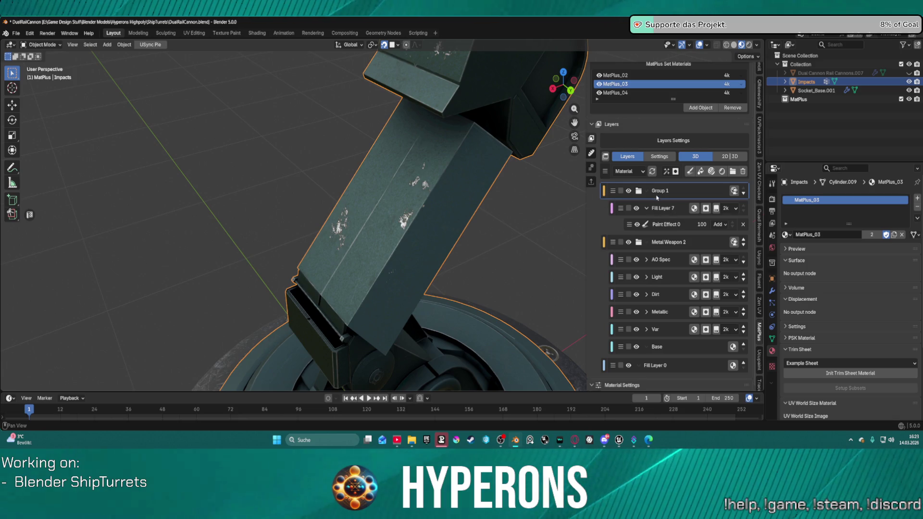
pyautogui.press('F2')
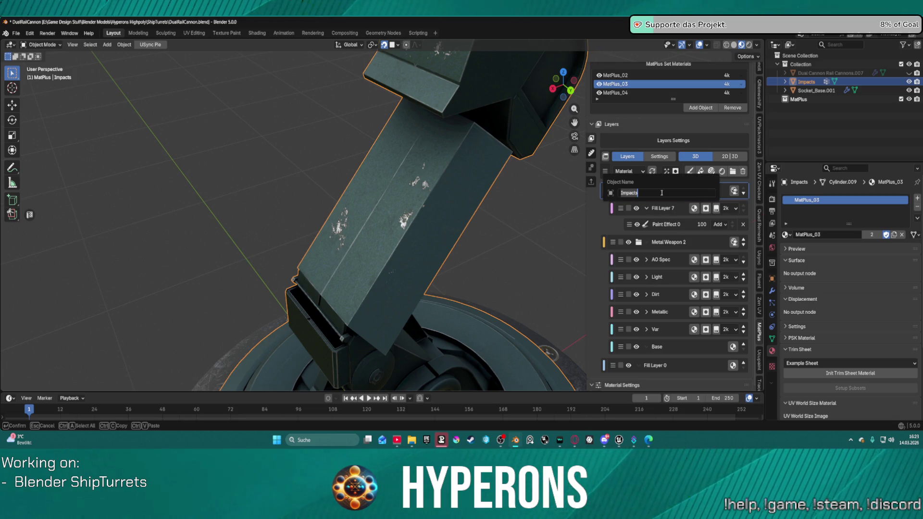
pyautogui.press('Escape')
pyautogui.doubleClick(668, 191)
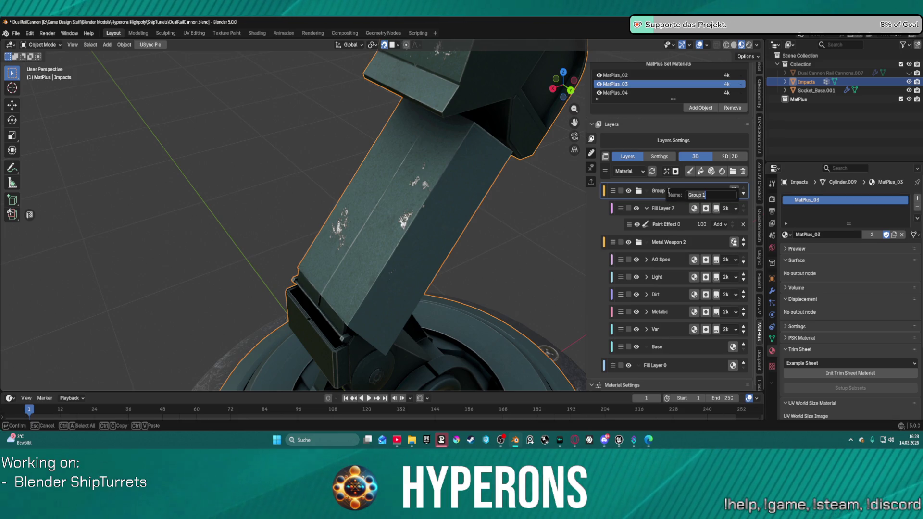
pyautogui.doubleClick(811, 81)
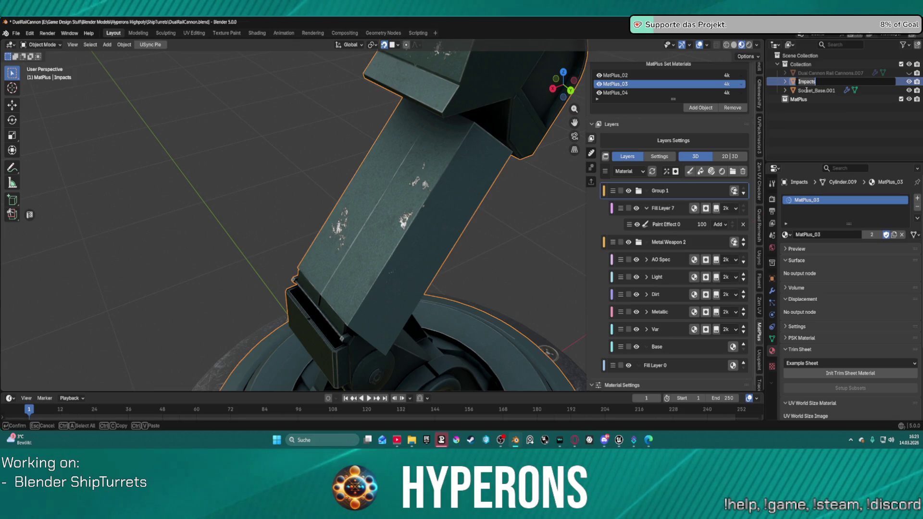
pyautogui.write('S')
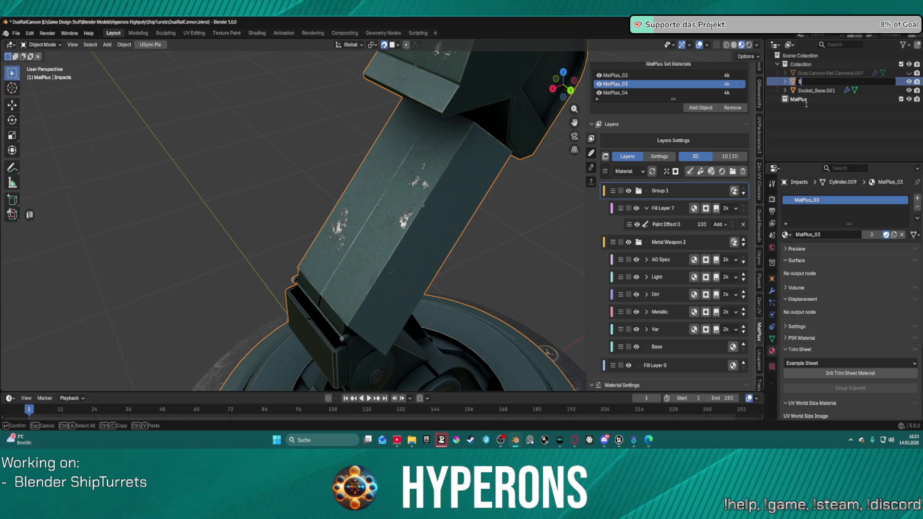
pyautogui.write('ocket')
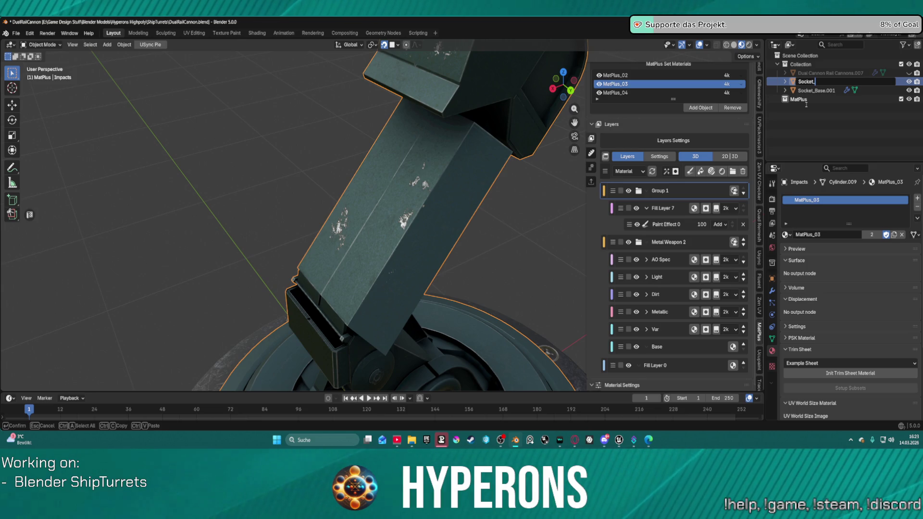
pyautogui.press('Return')
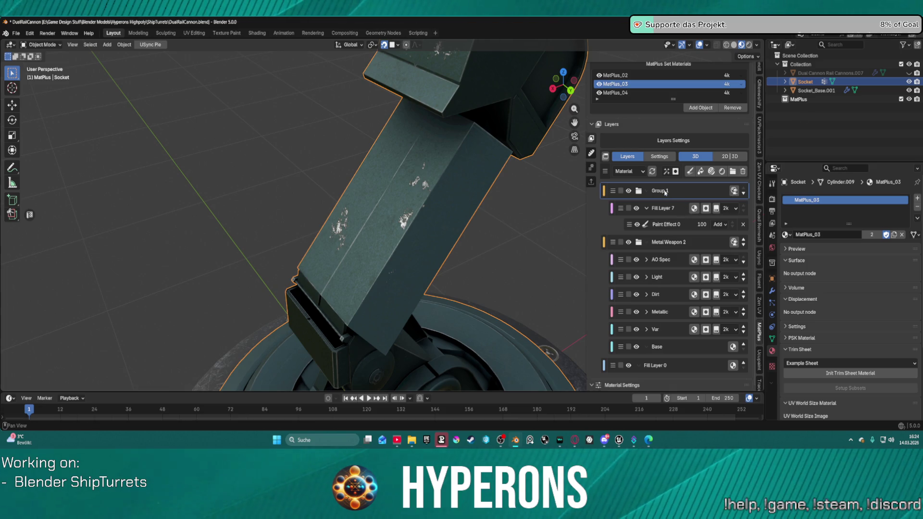
# Rename Group 1 to Impacts, add an Impacts link layer under Fill Layer 7, then add Group 2.
pyautogui.doubleClick(665, 192)
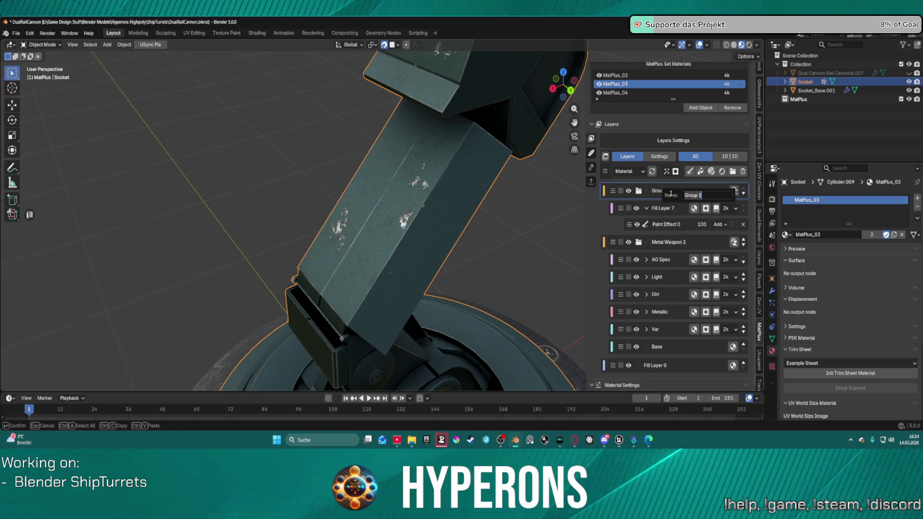
pyautogui.write('Impacts')
pyautogui.press('Return')
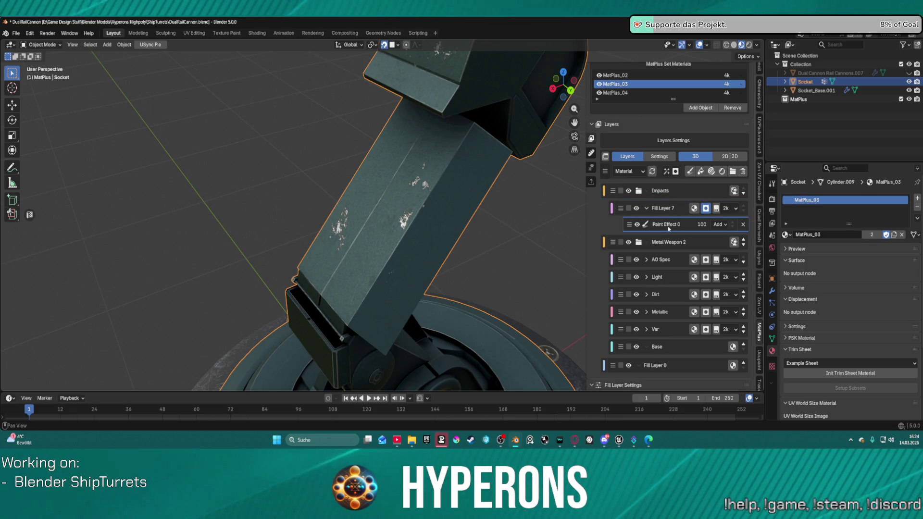
pyautogui.click(665, 171)
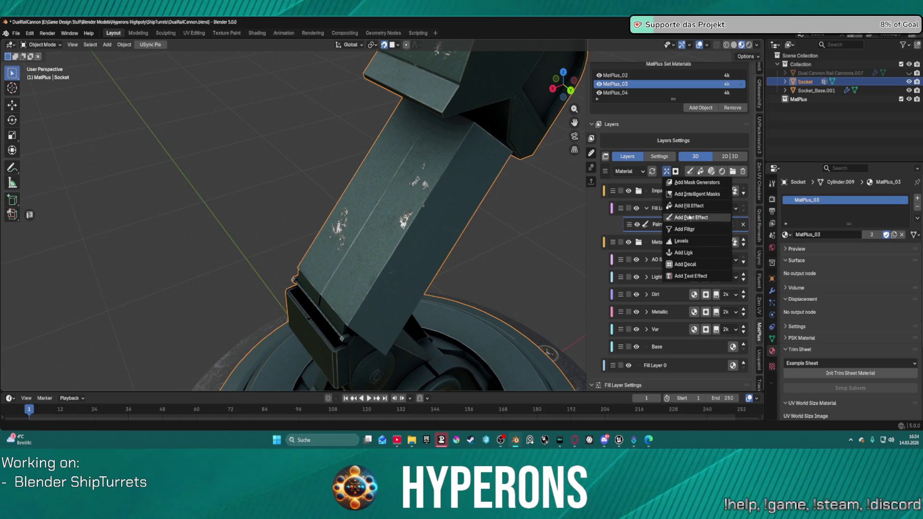
pyautogui.click(695, 253)
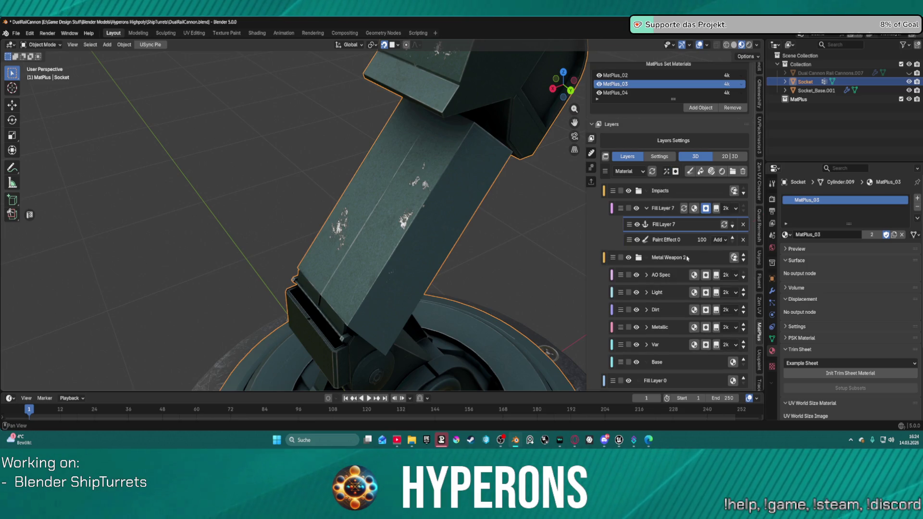
pyautogui.doubleClick(673, 225)
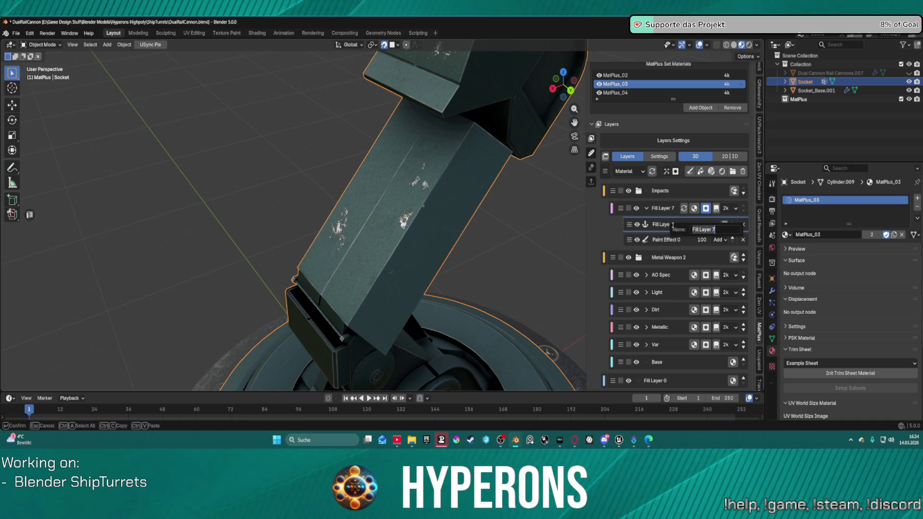
pyautogui.write('Impacts')
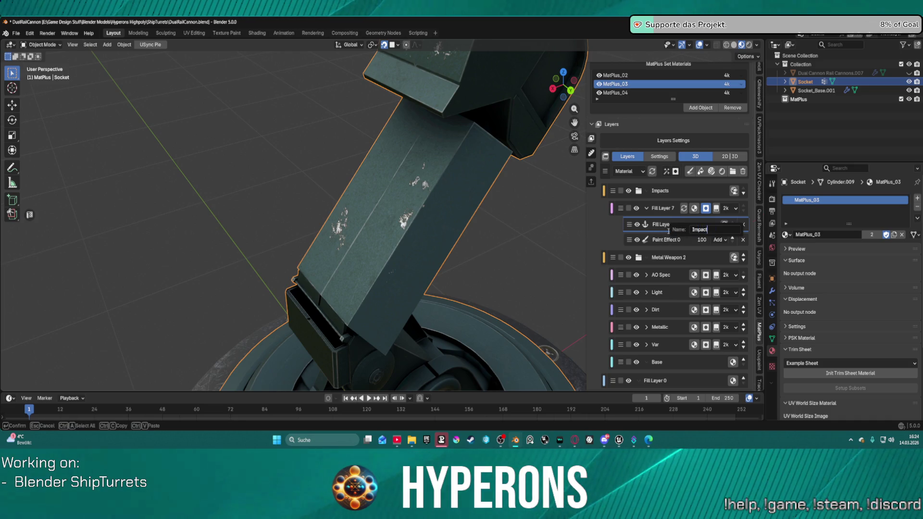
pyautogui.press('Return')
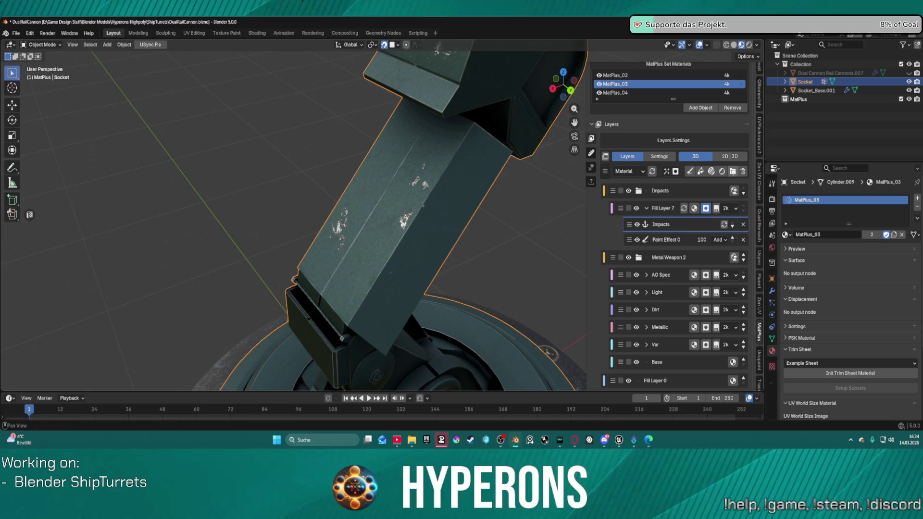
pyautogui.click(733, 171)
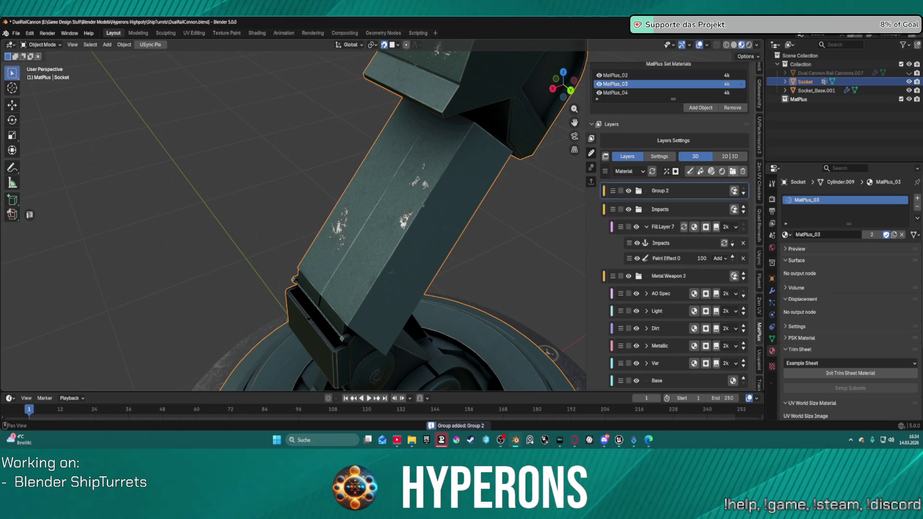
# Add Fill Layer 8 and give it a black mask.
pyautogui.click(689, 171)
pyautogui.click(675, 171)
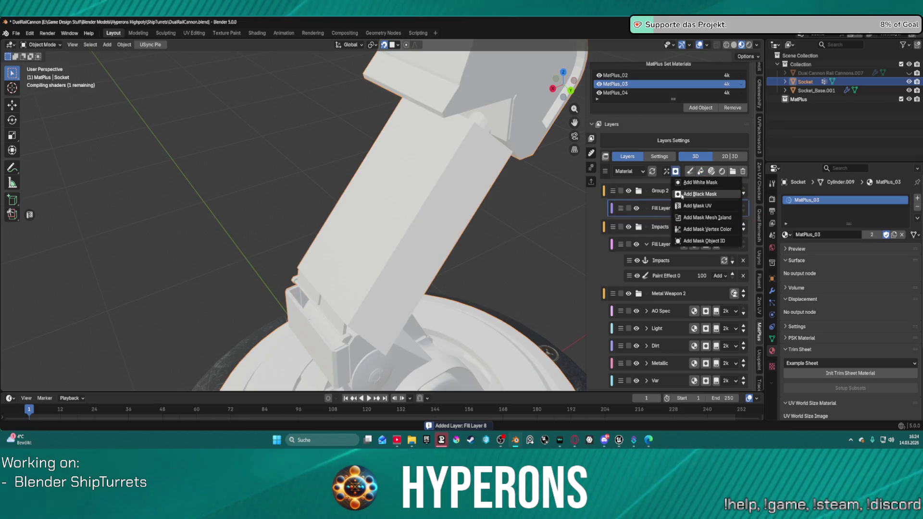
pyautogui.click(682, 194)
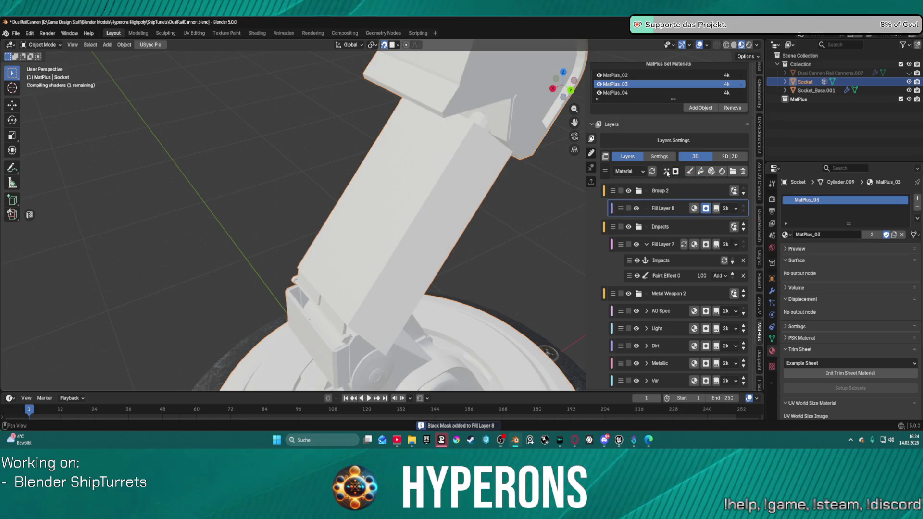
# Add a mask generator to Fill Layer 8 and choose the Noise pattern from the library.
pyautogui.click(666, 172)
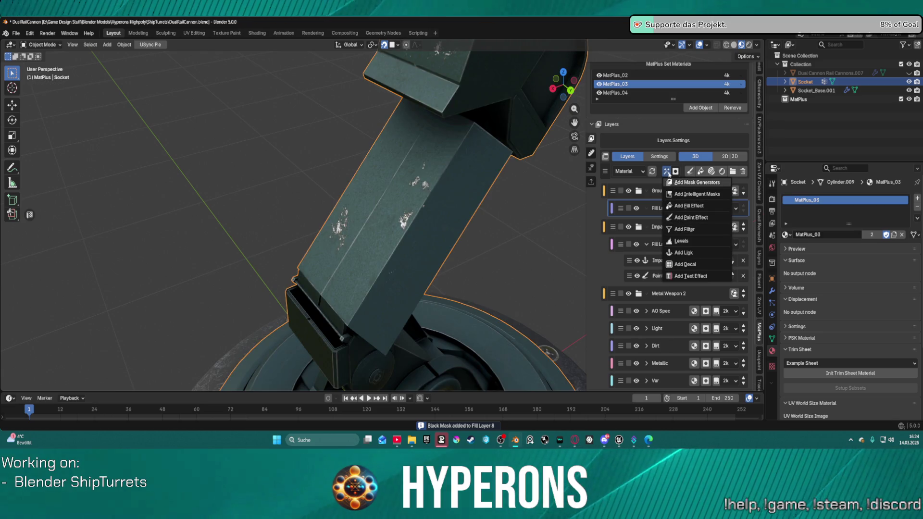
pyautogui.click(669, 173)
pyautogui.click(666, 171)
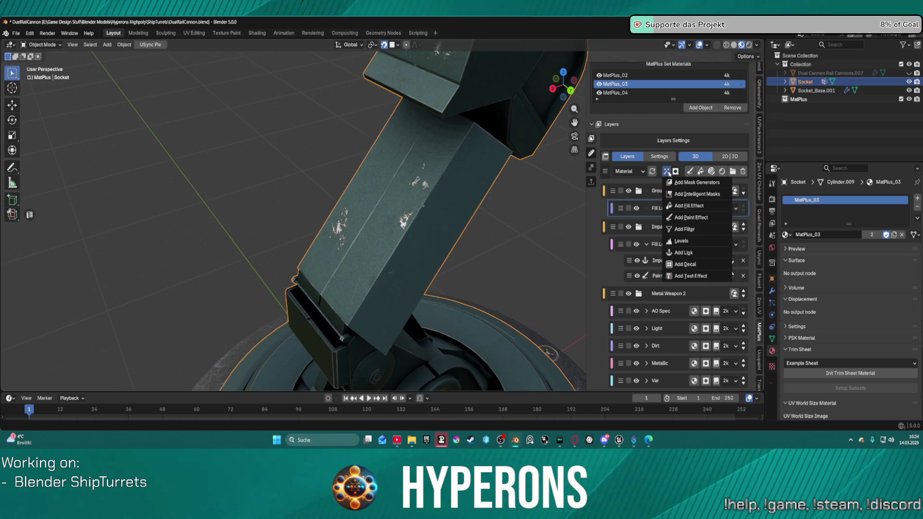
pyautogui.click(690, 183)
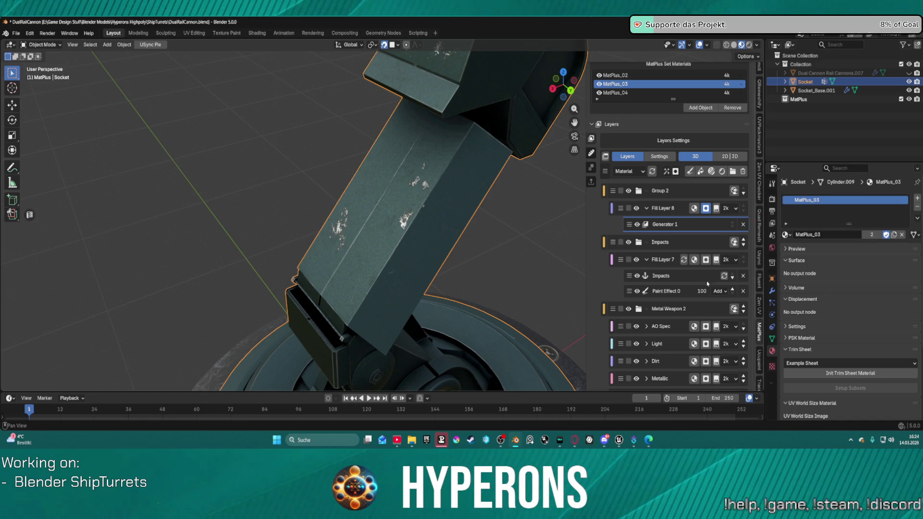
pyautogui.scroll(-5, 702, 290)
pyautogui.click(701, 376)
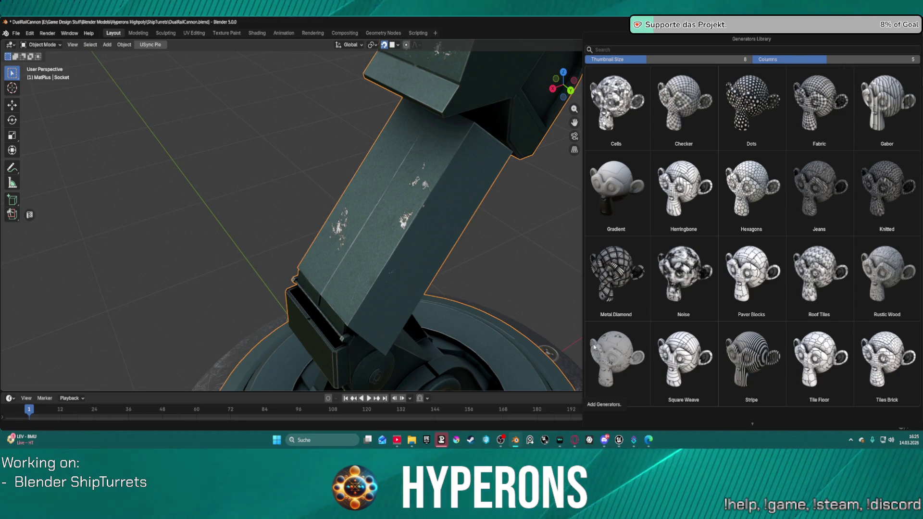
pyautogui.click(683, 274)
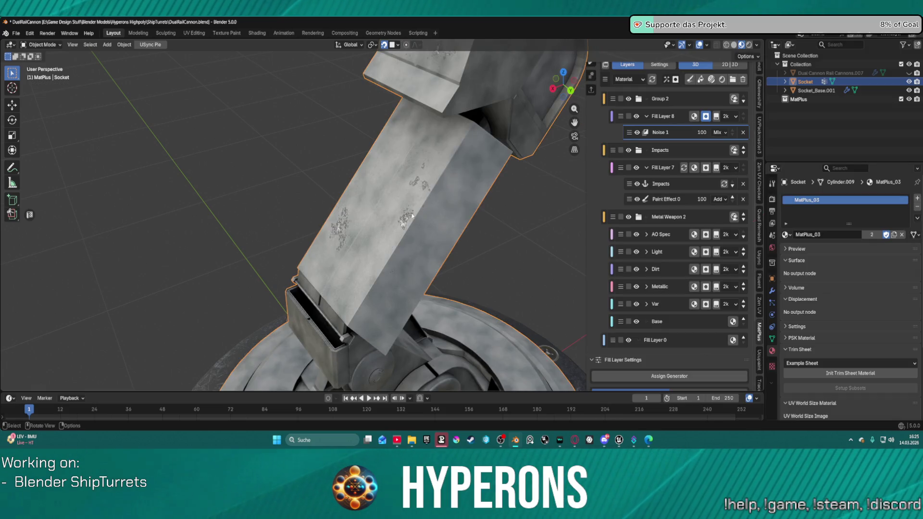
# Orbit the arm upright and look through the Noise 1 generator's extra options.
pyautogui.moveTo(410, 194); pyautogui.dragTo(392, 221, button='middle')
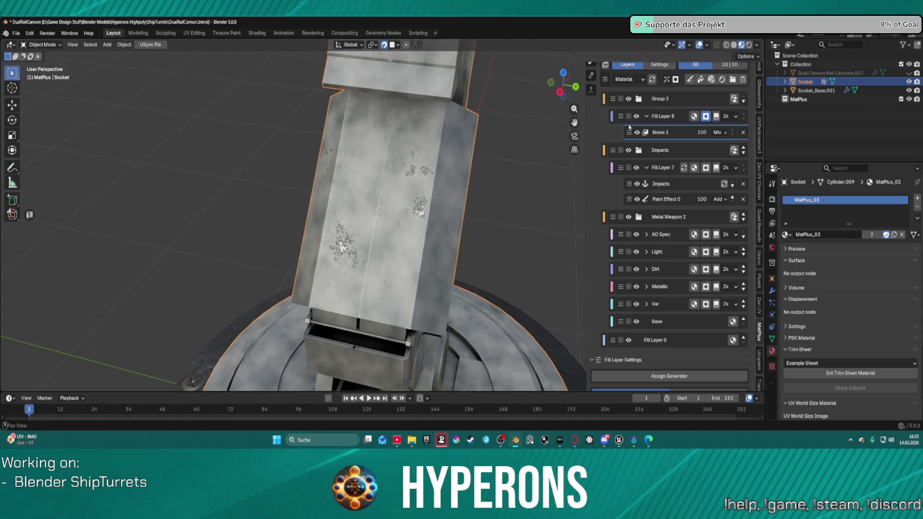
pyautogui.rightClick(657, 132)
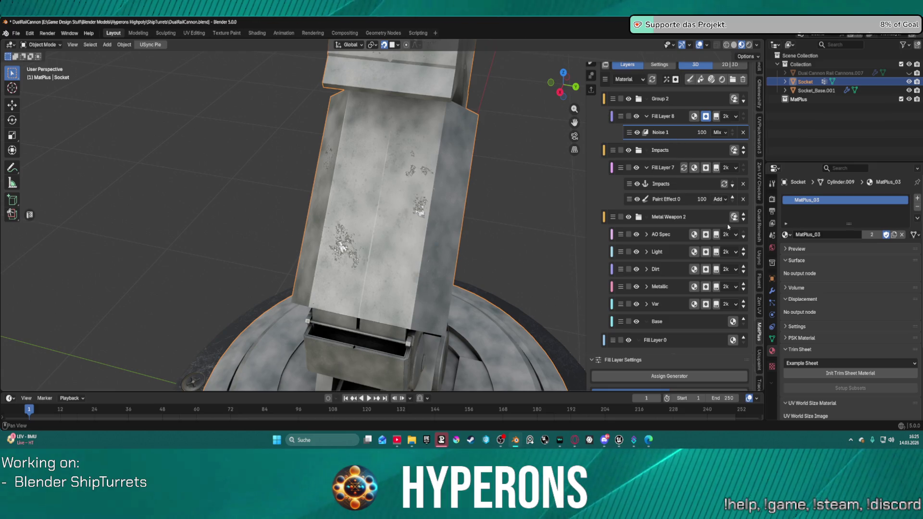
pyautogui.scroll(-4, 725, 341)
pyautogui.scroll(-1, 725, 341)
pyautogui.scroll(-1, 711, 305)
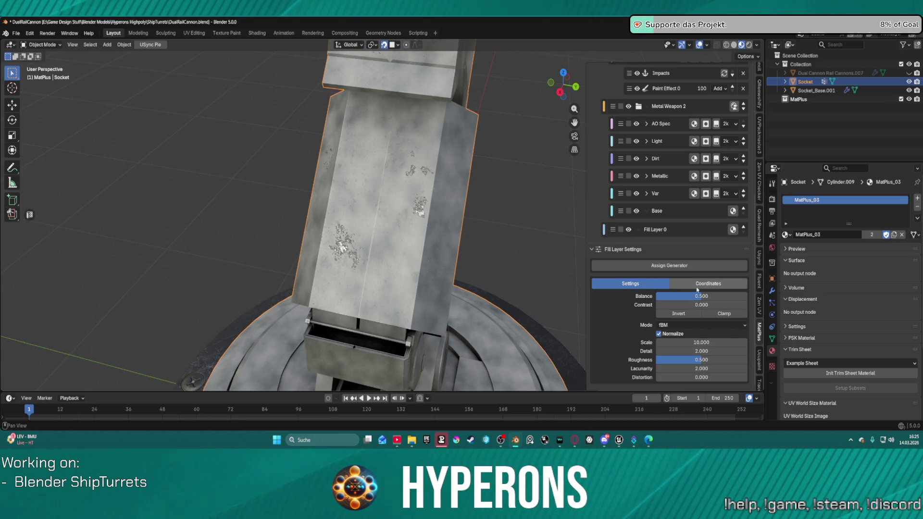
pyautogui.scroll(2, 649, 192)
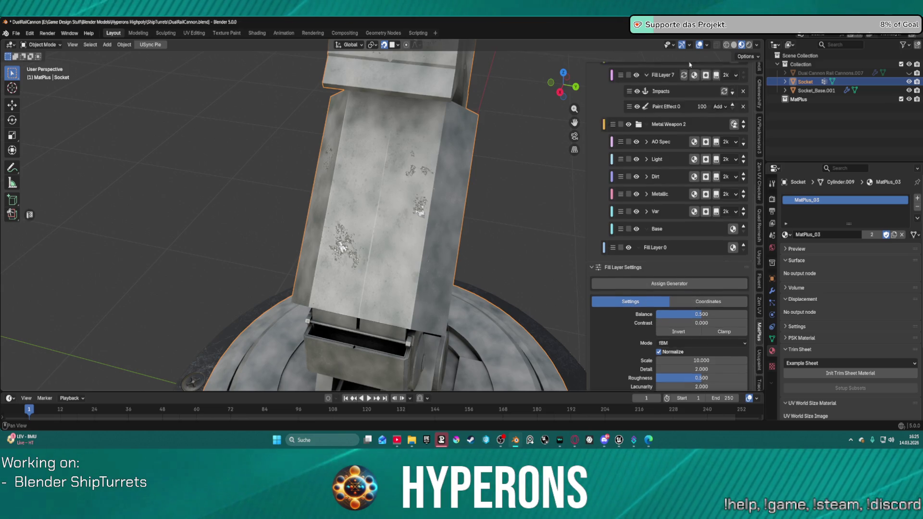
pyautogui.scroll(2, 529, 216)
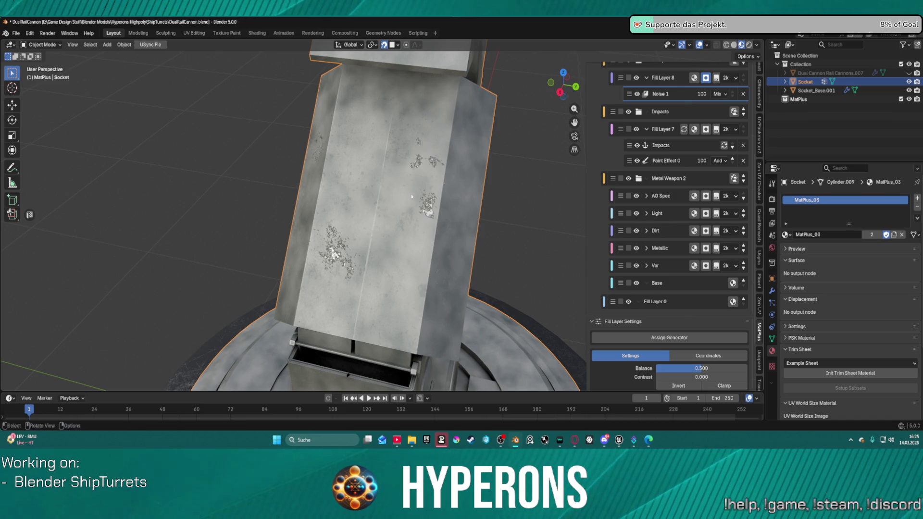
pyautogui.scroll(3, 403, 197)
pyautogui.scroll(-3, 404, 197)
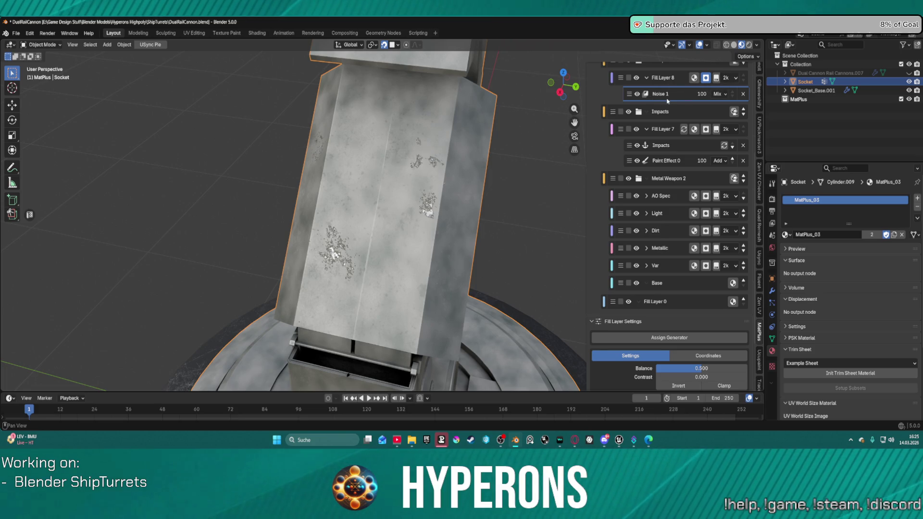
# Delete the Noise 1 effect from Fill Layer 8 and select the Impacts link mask.
pyautogui.click(665, 148)
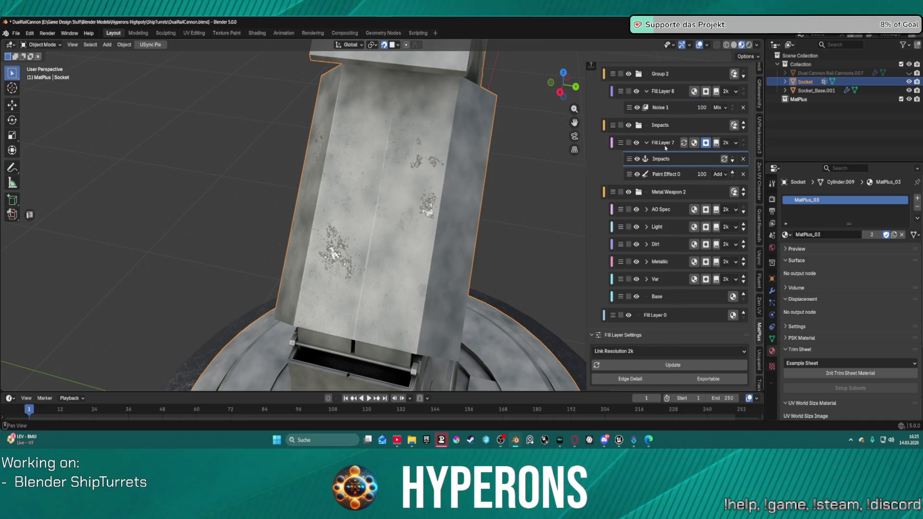
pyautogui.click(659, 107)
pyautogui.scroll(3, 672, 144)
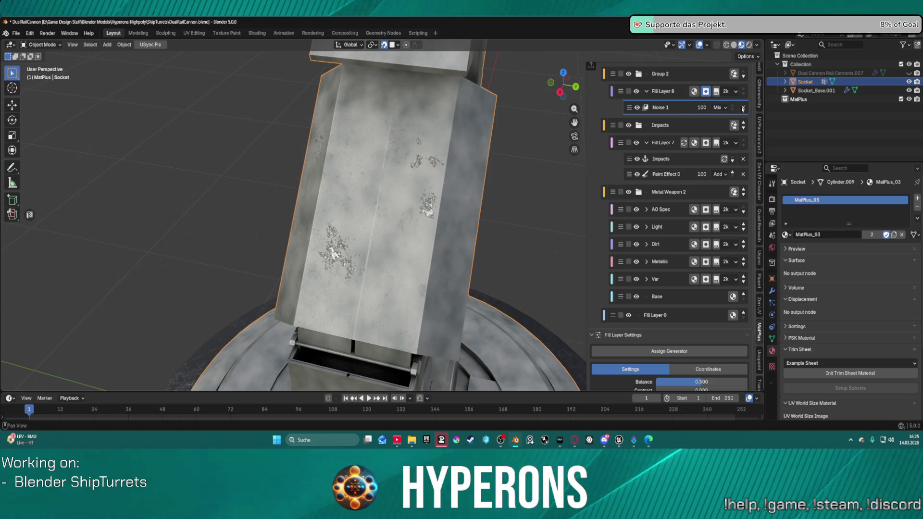
pyautogui.click(742, 119)
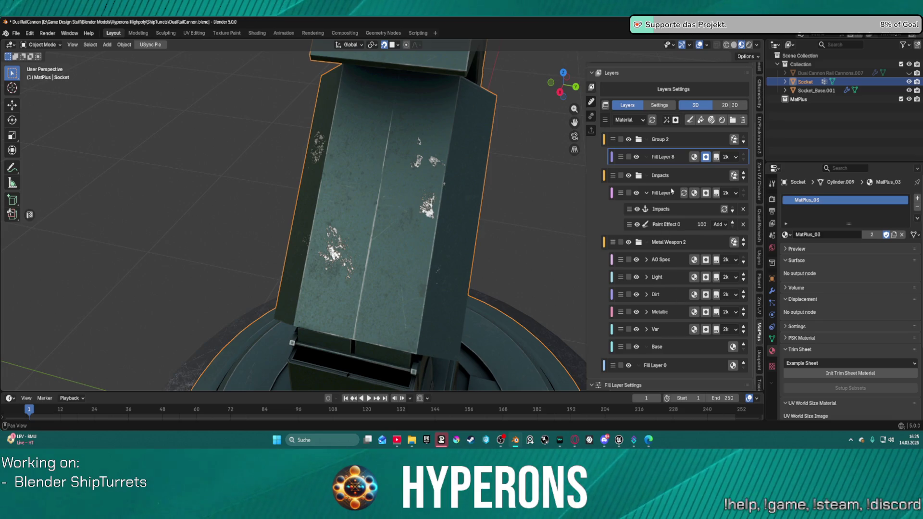
pyautogui.click(663, 208)
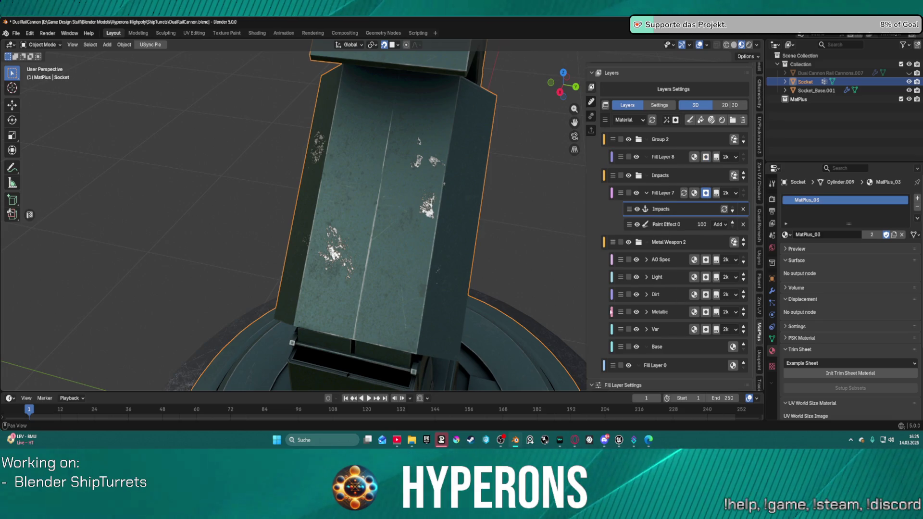
# Enable Edge Detail on the Impacts link mask and update it at 2k link resolution.
pyautogui.scroll(-3, 617, 377)
pyautogui.click(617, 378)
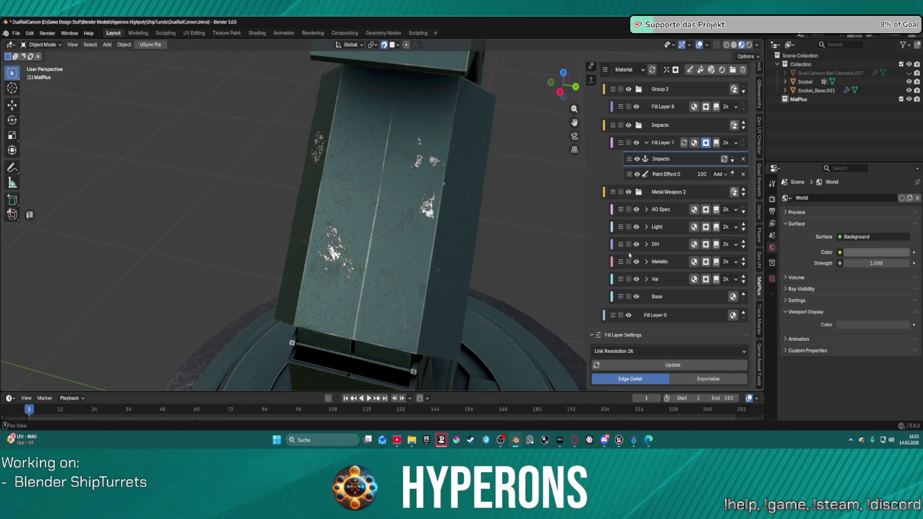
pyautogui.click(669, 364)
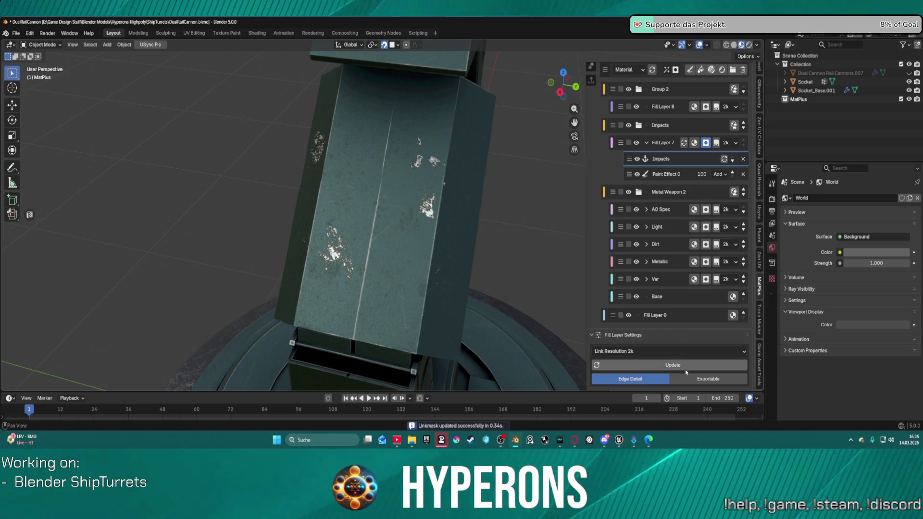
pyautogui.click(659, 353)
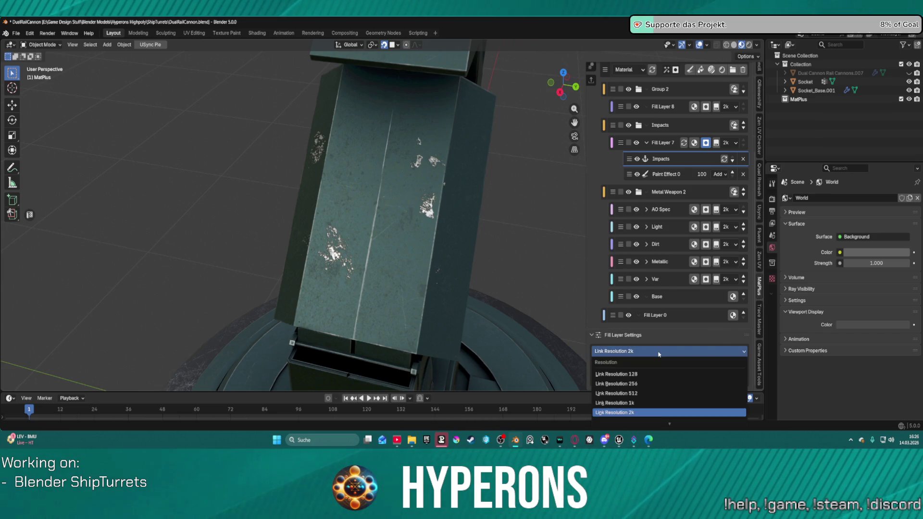
pyautogui.scroll(3, 673, 216)
pyautogui.click(671, 163)
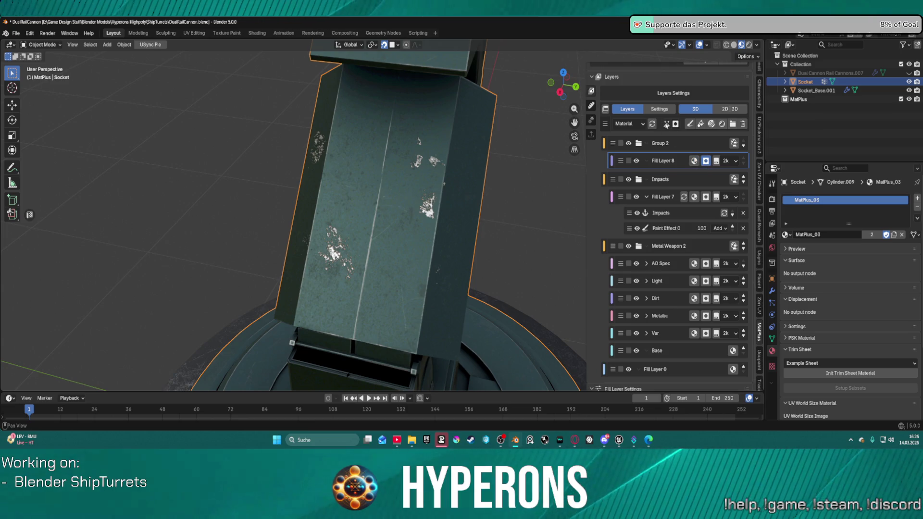
# Add an Edge Wear intelligent mask to Fill Layer 8, linked to the Impacts EdgeDetail.
pyautogui.click(666, 124)
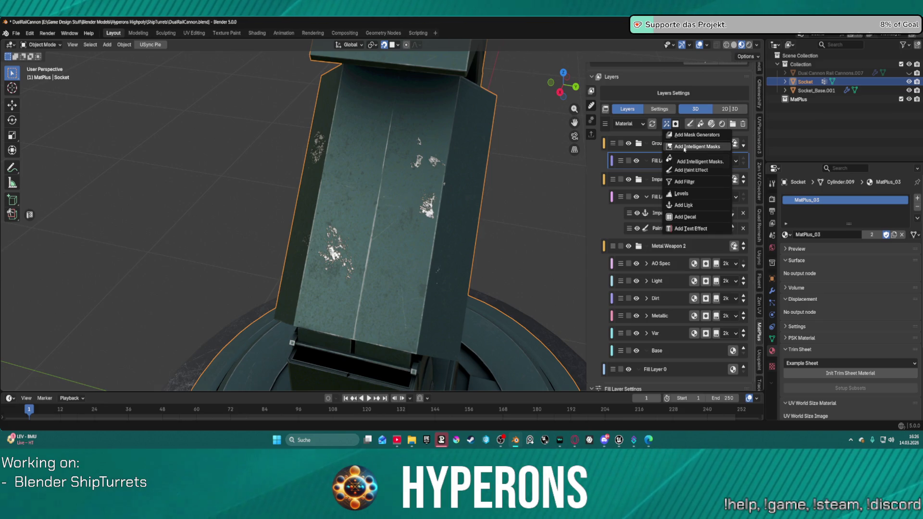
pyautogui.click(684, 147)
pyautogui.scroll(-3, 676, 200)
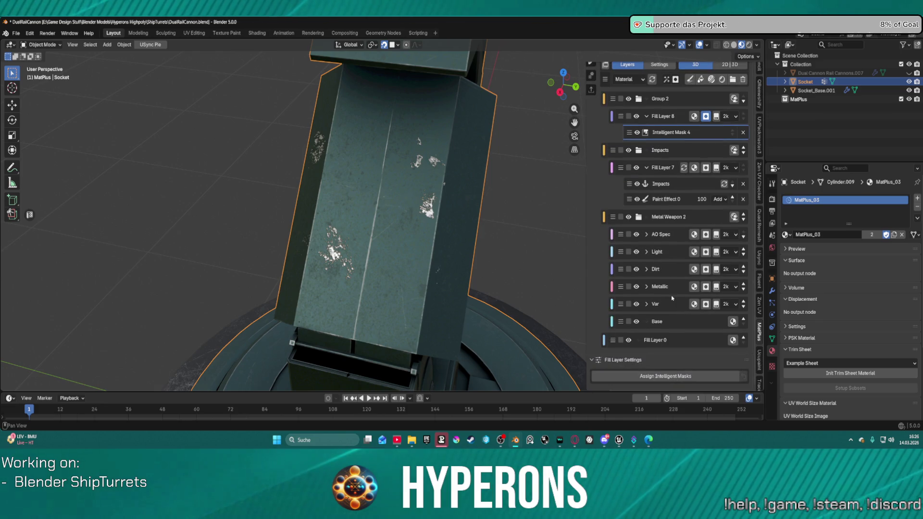
pyautogui.click(668, 375)
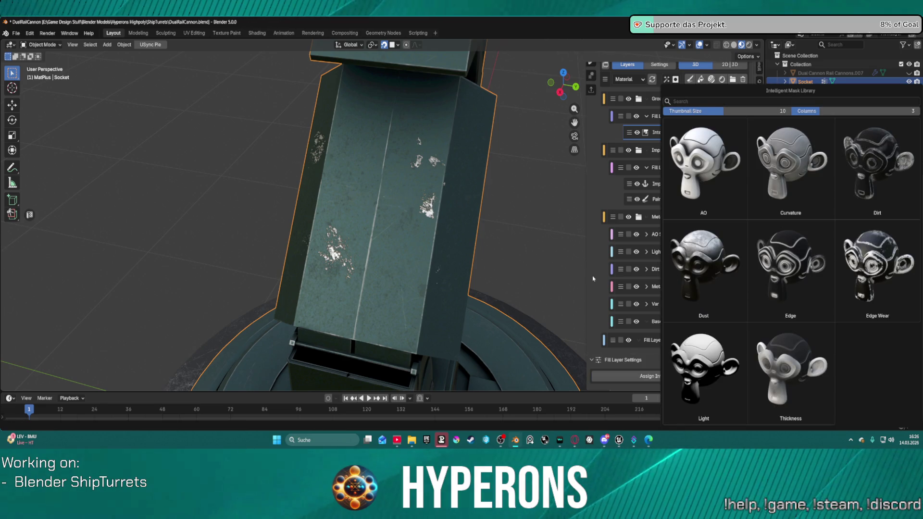
pyautogui.click(877, 267)
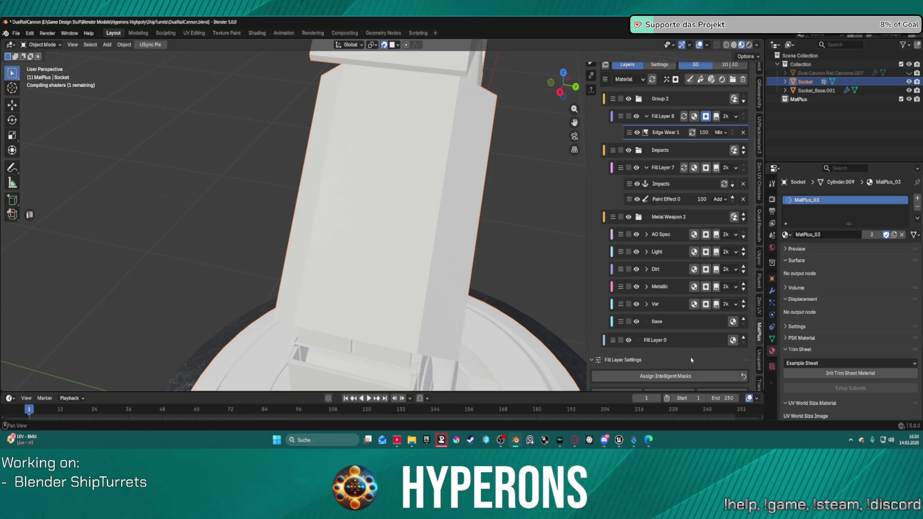
pyautogui.scroll(-3, 691, 360)
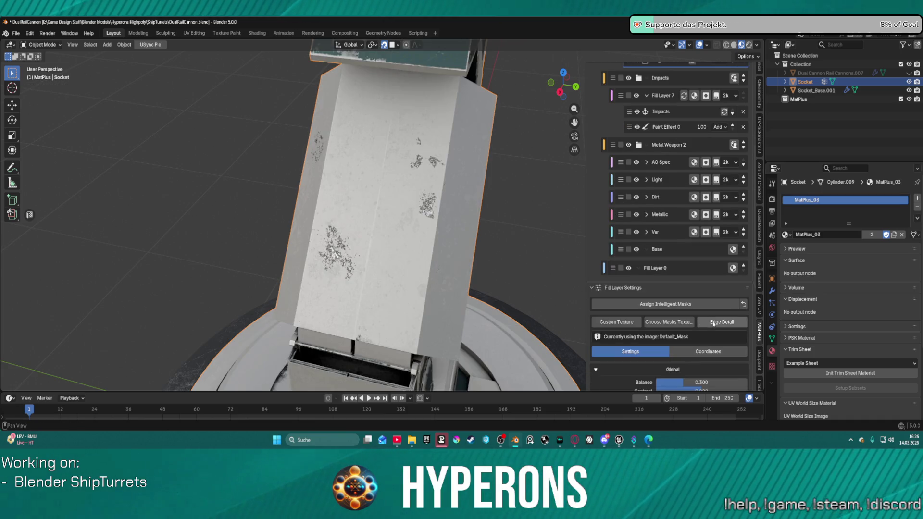
pyautogui.click(714, 323)
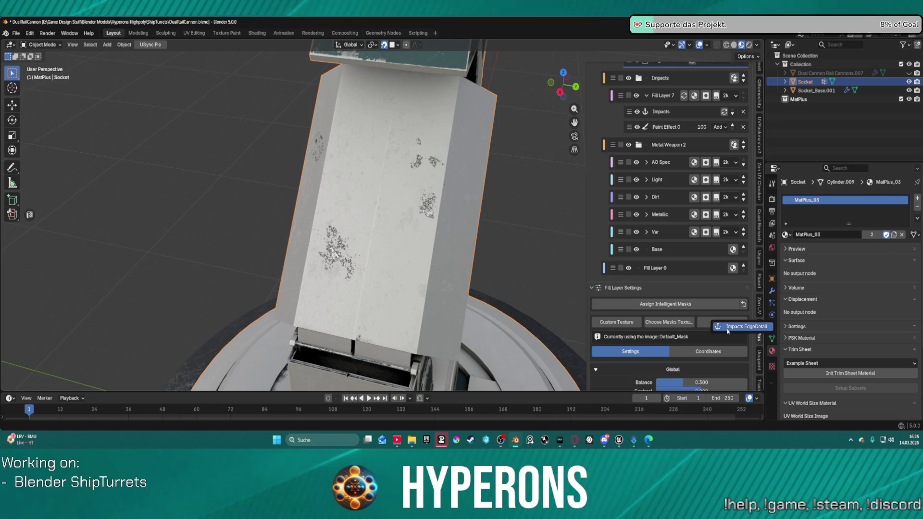
pyautogui.click(728, 329)
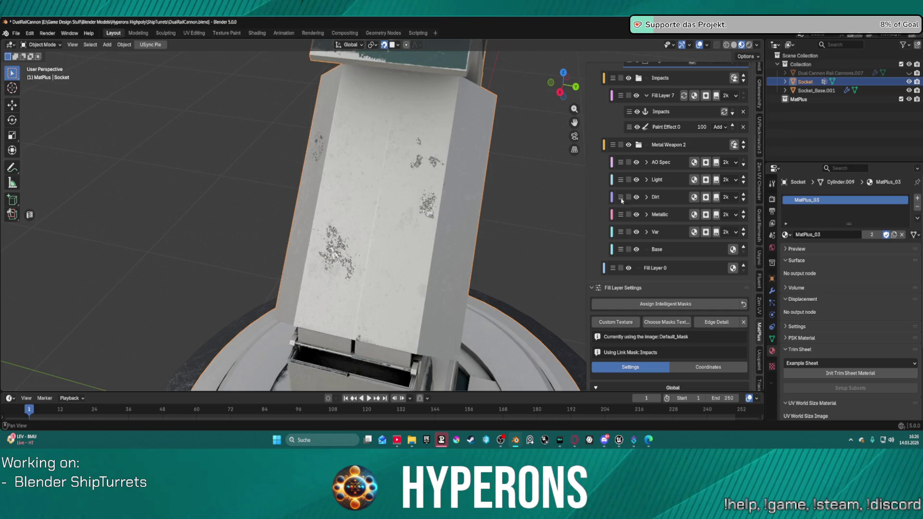
pyautogui.scroll(-5, 640, 344)
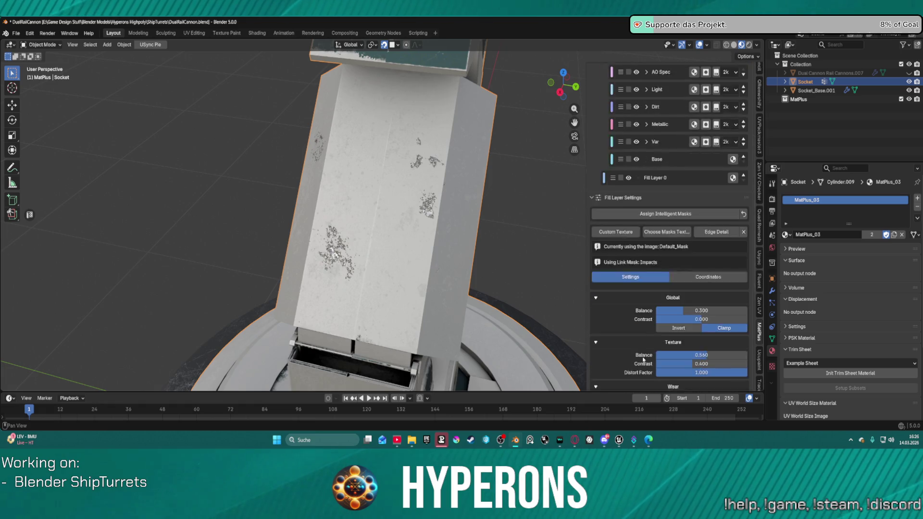
# Raise Texture Balance and Edge Mask strength, and set the edge mask blur resolution to 2k.
pyautogui.moveTo(398, 218)
pyautogui.mouseDown(button='middle')
pyautogui.moveTo(393, 231)
pyautogui.moveTo(411, 192)
pyautogui.moveTo(419, 224)
pyautogui.moveTo(384, 207)
pyautogui.moveTo(380, 235)
pyautogui.mouseUp(button='middle')
pyautogui.moveTo(703, 323); pyautogui.dragTo(747, 323)
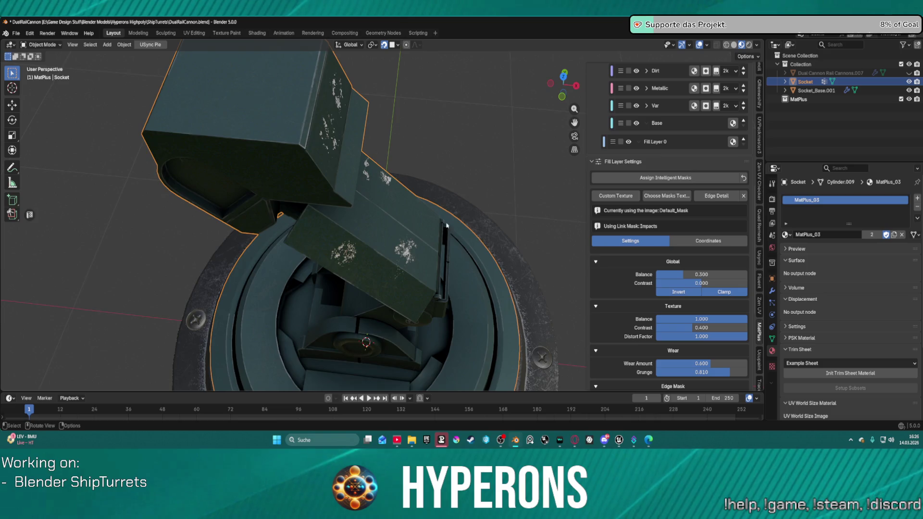
pyautogui.moveTo(447, 225); pyautogui.dragTo(461, 187, button='middle')
pyautogui.scroll(10, 462, 187)
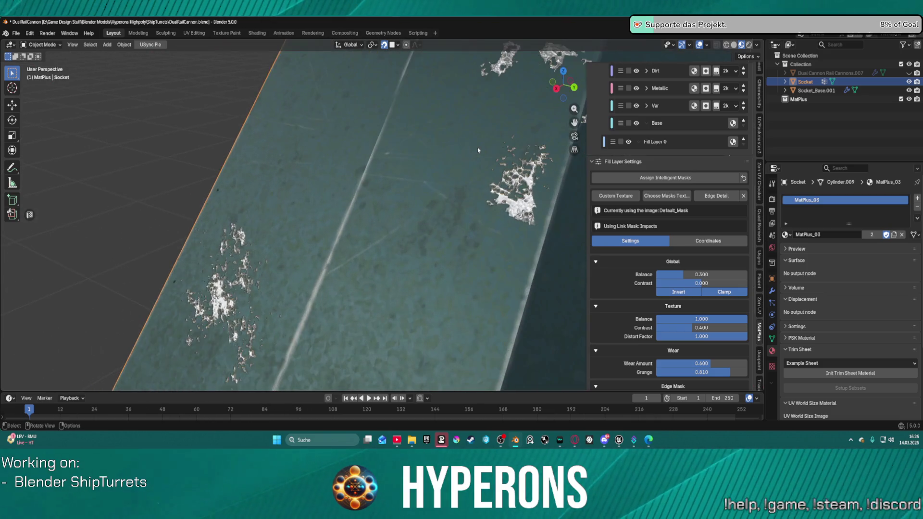
pyautogui.keyDown('shift'); pyautogui.moveTo(478, 150); pyautogui.dragTo(375, 242, button='middle'); pyautogui.keyUp('shift')
pyautogui.scroll(-6, 658, 303)
pyautogui.moveTo(661, 255); pyautogui.dragTo(704, 255)
pyautogui.click(697, 263)
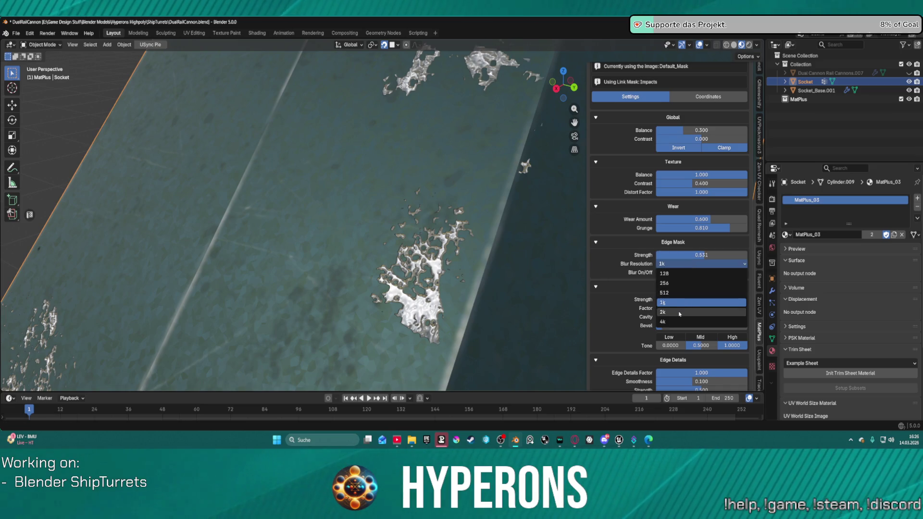
pyautogui.click(679, 312)
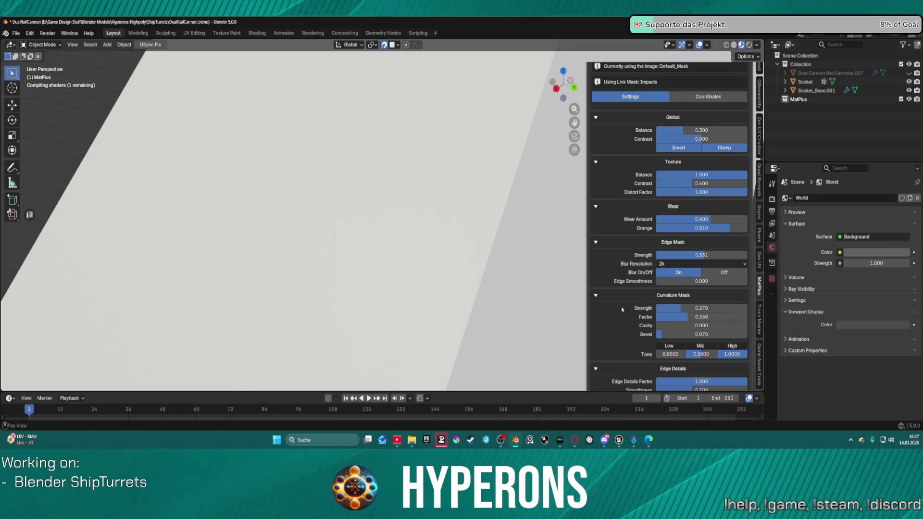
# Set Texture Balance 0, Curvature Strength 1, Edge Mask Strength 0.593 and Wear Amount 0.524.
pyautogui.moveTo(704, 255)
pyautogui.mouseDown()
pyautogui.moveTo(745, 255)
pyautogui.moveTo(690, 255)
pyautogui.mouseUp()
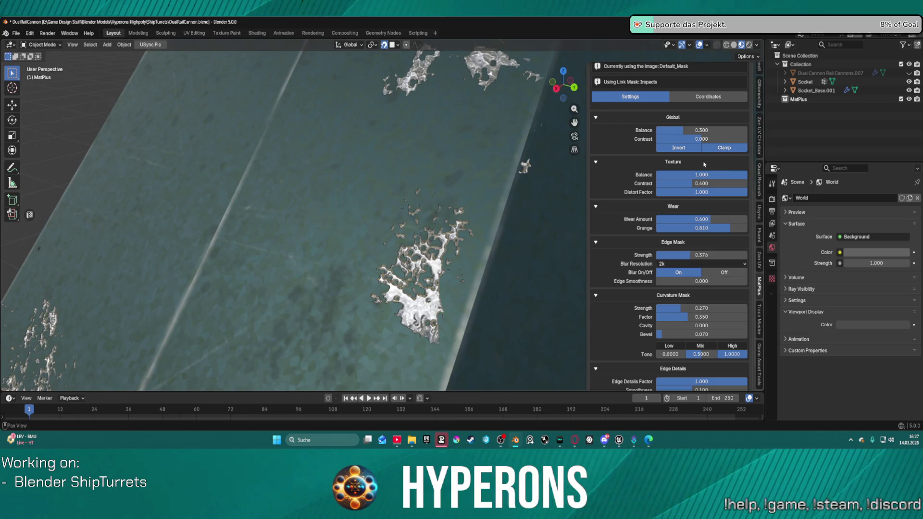
pyautogui.moveTo(745, 175); pyautogui.dragTo(707, 175)
pyautogui.moveTo(701, 175); pyautogui.dragTo(673, 175)
pyautogui.moveTo(701, 308)
pyautogui.mouseDown()
pyautogui.moveTo(745, 308)
pyautogui.moveTo(709, 317)
pyautogui.moveTo(747, 317)
pyautogui.moveTo(706, 334)
pyautogui.moveTo(732, 334)
pyautogui.moveTo(657, 334)
pyautogui.mouseUp()
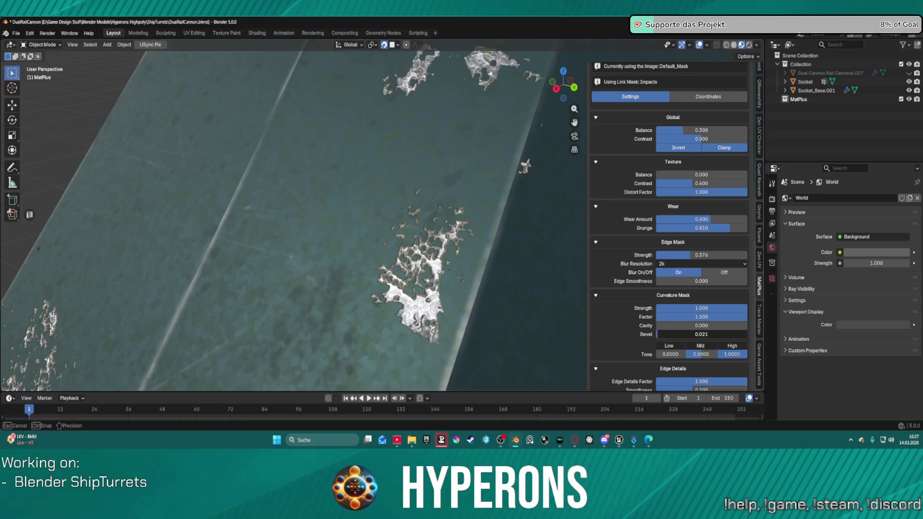
pyautogui.moveTo(692, 254)
pyautogui.mouseDown()
pyautogui.moveTo(656, 254)
pyautogui.moveTo(718, 255)
pyautogui.moveTo(682, 254)
pyautogui.moveTo(711, 255)
pyautogui.mouseUp()
pyautogui.moveTo(712, 221)
pyautogui.mouseDown()
pyautogui.moveTo(721, 221)
pyautogui.moveTo(668, 222)
pyautogui.moveTo(719, 228)
pyautogui.moveTo(670, 228)
pyautogui.moveTo(704, 228)
pyautogui.mouseUp()
pyautogui.scroll(5, 710, 162)
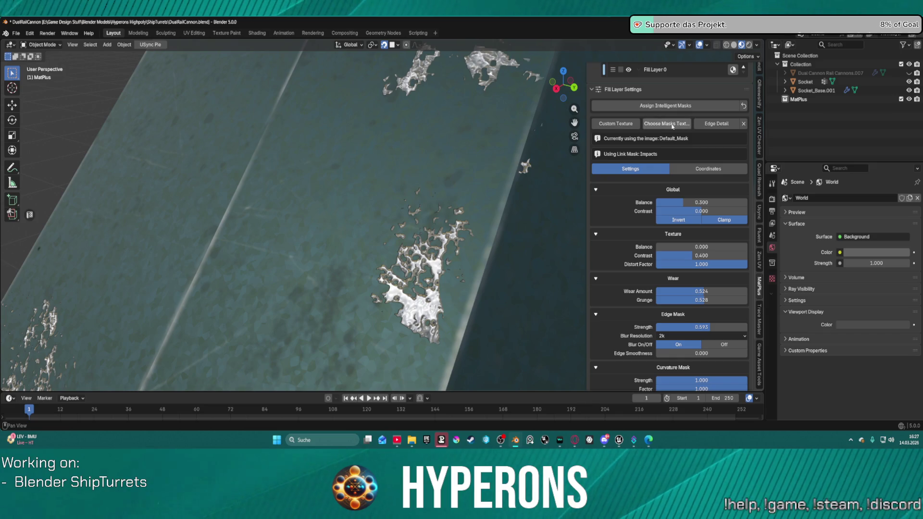
pyautogui.scroll(1, 670, 139)
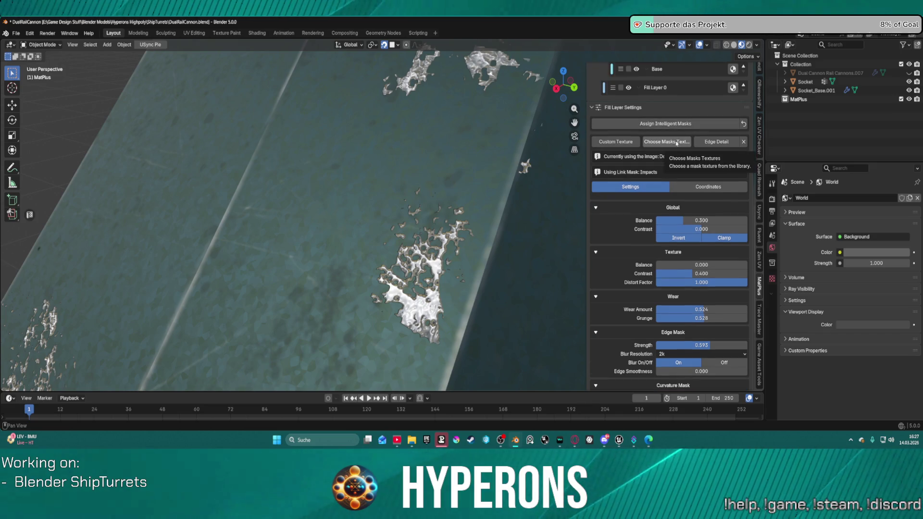
pyautogui.click(677, 142)
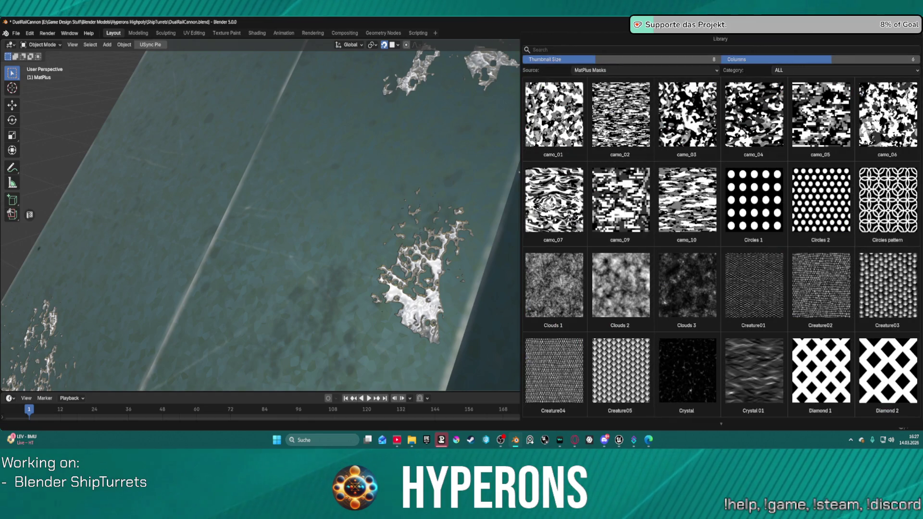
pyautogui.click(735, 137)
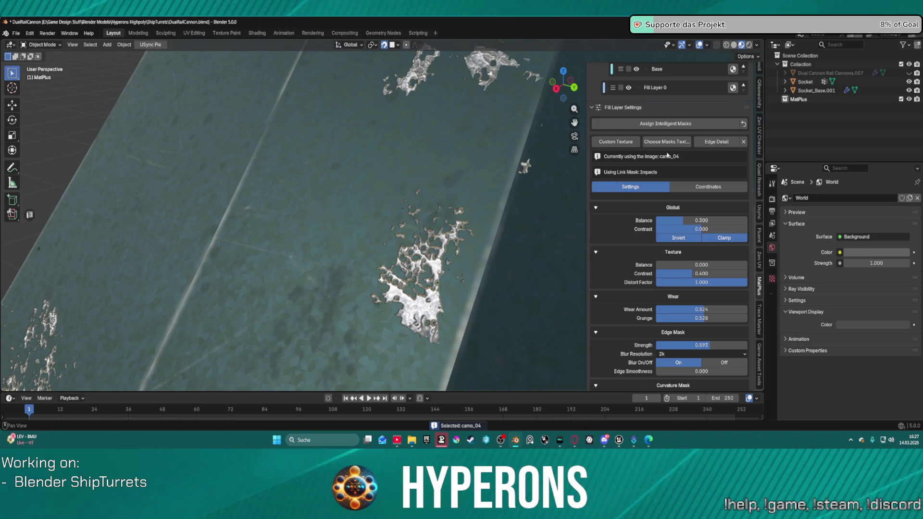
pyautogui.scroll(3, 624, 212)
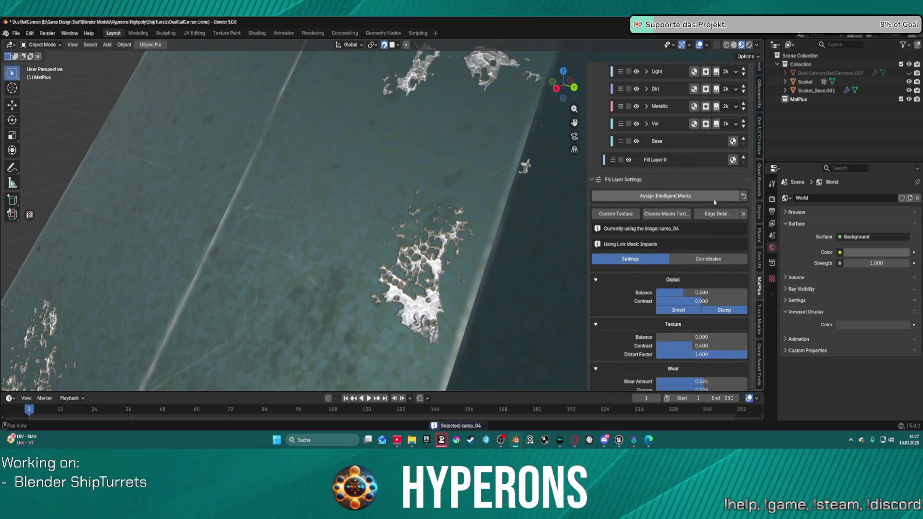
pyautogui.scroll(8, 649, 214)
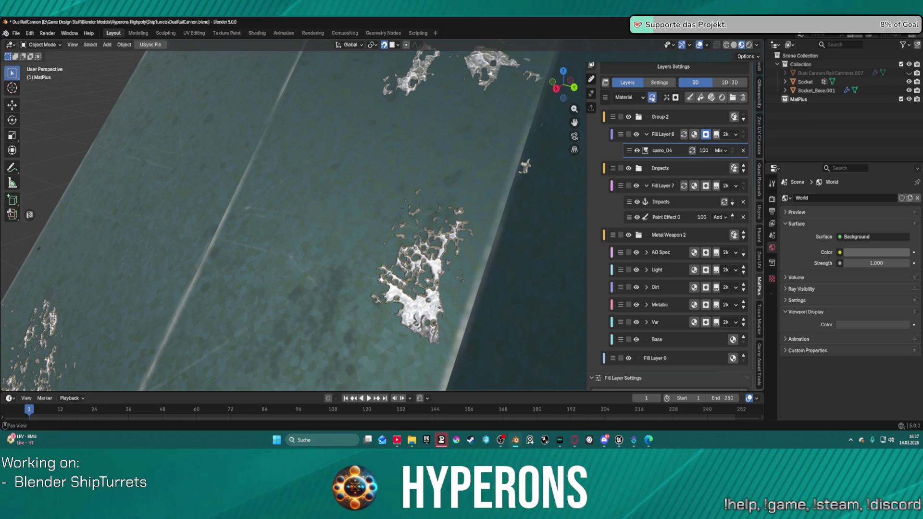
pyautogui.scroll(-3, 455, 300)
pyautogui.scroll(2, 688, 259)
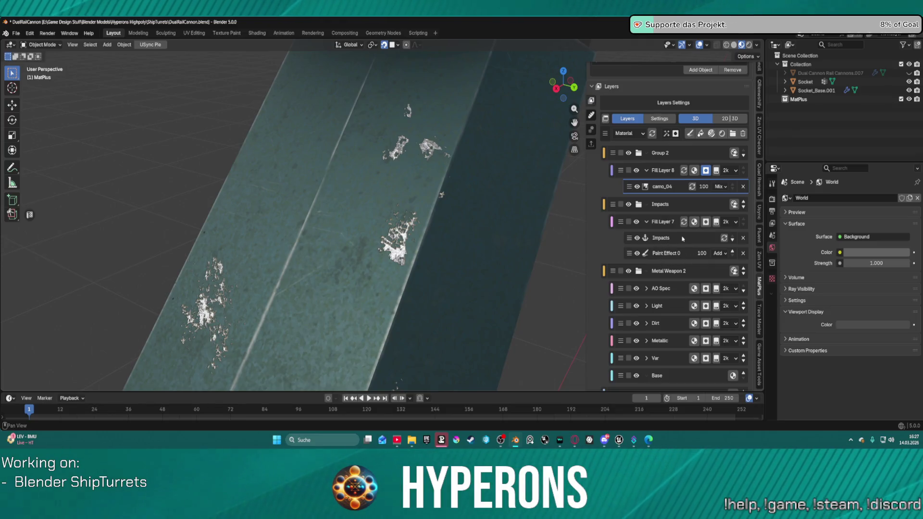
pyautogui.click(671, 186)
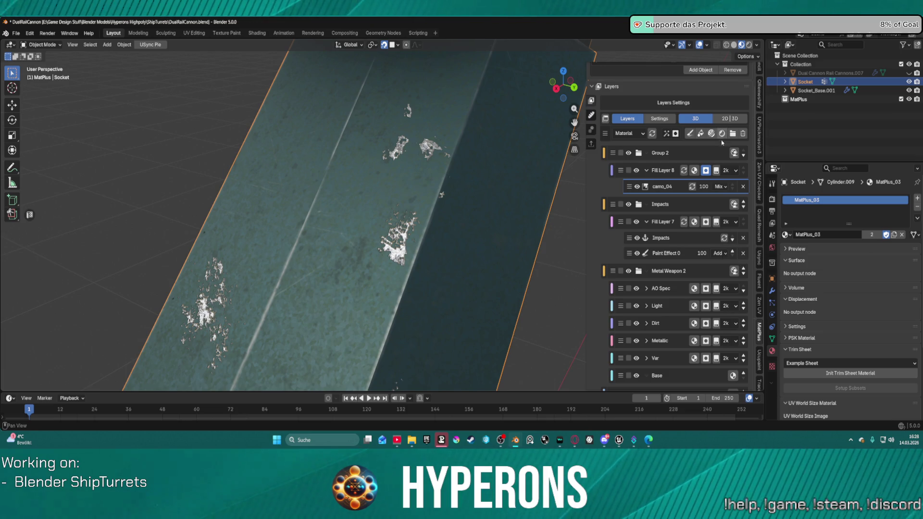
# Switch camo_04's blend mode in Fill Layer 8 from Mix to Add.
pyautogui.click(720, 187)
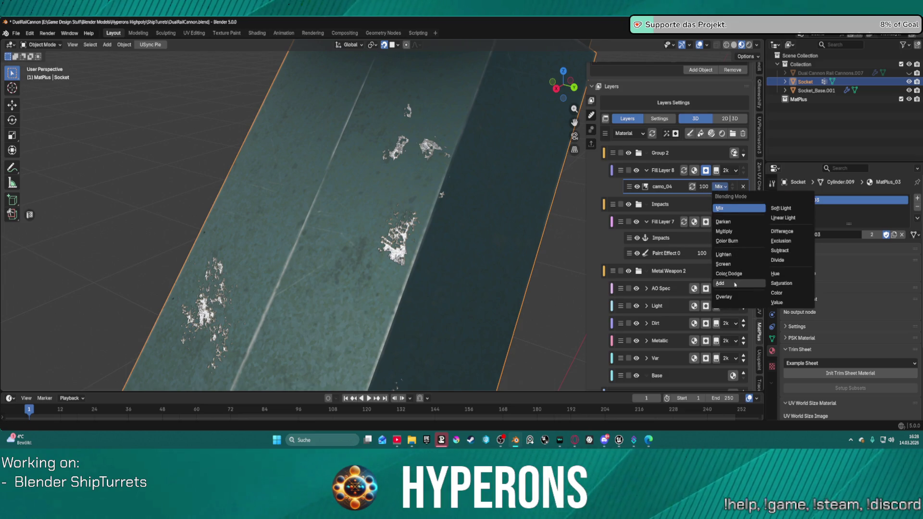
pyautogui.click(735, 284)
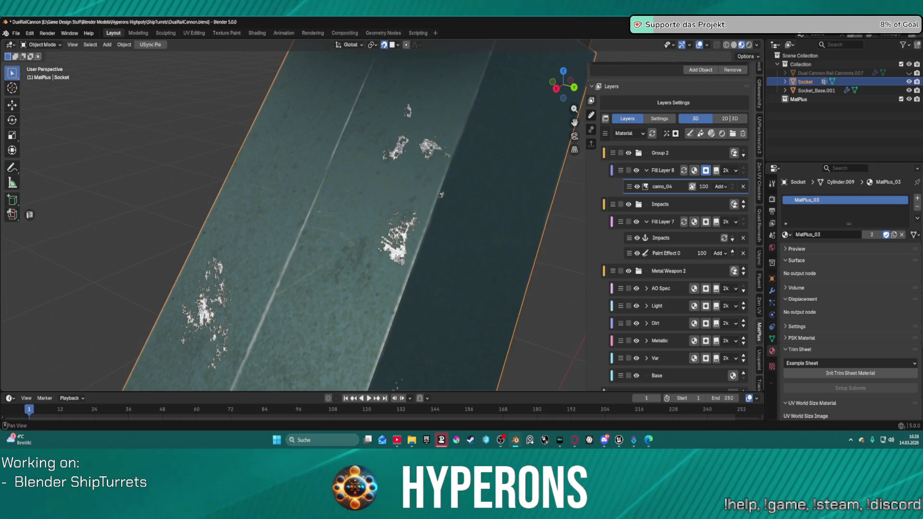
pyautogui.scroll(-5, 711, 173)
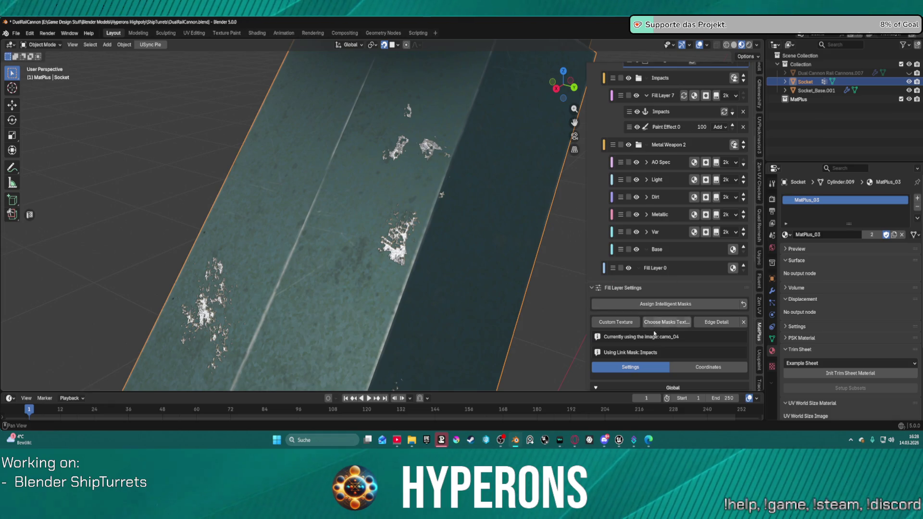
pyautogui.scroll(-3, 672, 241)
# Lower the mask's wear amount, invert the fill layer mask, and set global balance to 0.000.
pyautogui.click(668, 364)
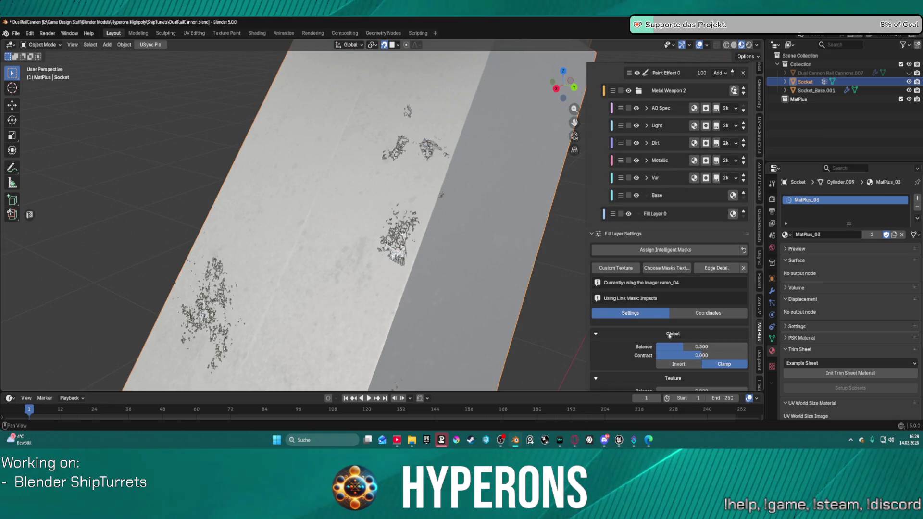
pyautogui.scroll(-3, 672, 336)
pyautogui.moveTo(677, 294)
pyautogui.mouseDown()
pyautogui.moveTo(712, 293)
pyautogui.moveTo(659, 294)
pyautogui.moveTo(686, 266)
pyautogui.moveTo(745, 266)
pyautogui.moveTo(688, 266)
pyautogui.mouseUp()
pyautogui.scroll(-4, 668, 279)
pyautogui.moveTo(707, 310)
pyautogui.mouseDown()
pyautogui.moveTo(675, 310)
pyautogui.moveTo(714, 318)
pyautogui.moveTo(702, 309)
pyautogui.moveTo(739, 309)
pyautogui.moveTo(692, 317)
pyautogui.mouseUp()
pyautogui.scroll(-1, 716, 362)
pyautogui.scroll(-2, 716, 363)
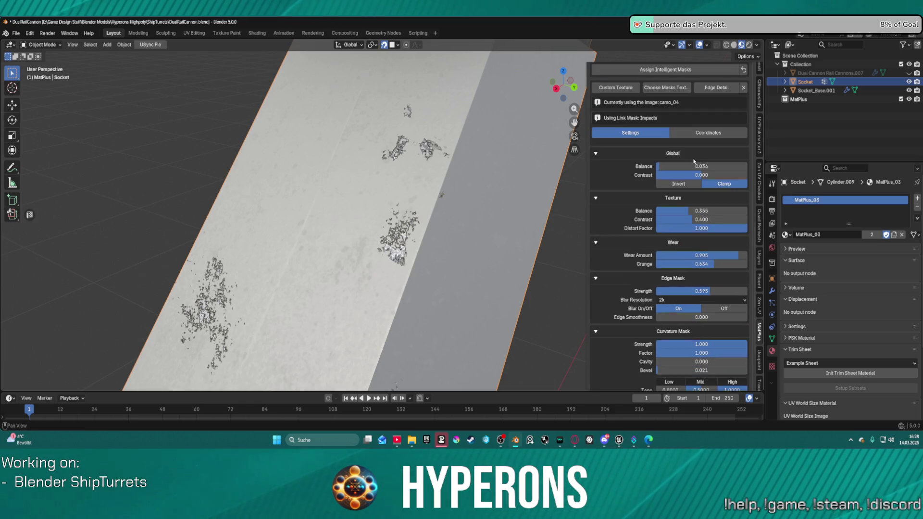
pyautogui.click(679, 183)
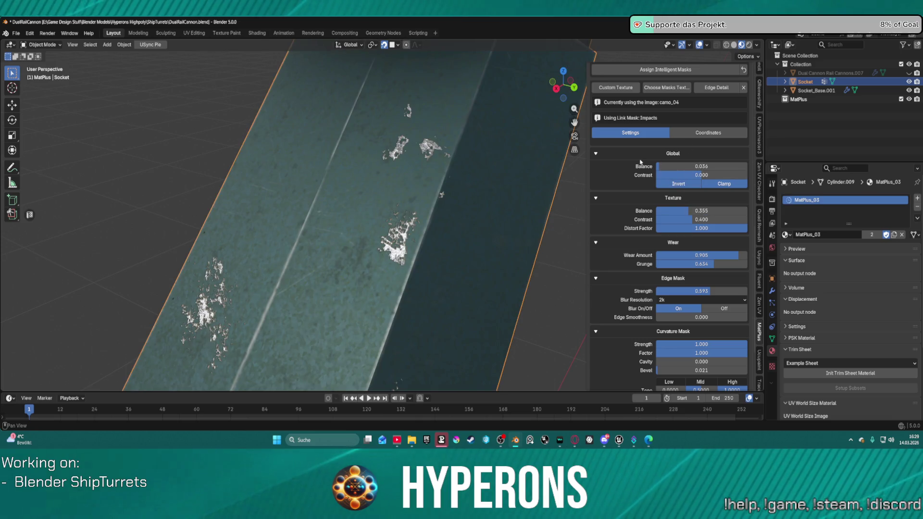
pyautogui.moveTo(683, 167); pyautogui.dragTo(671, 166)
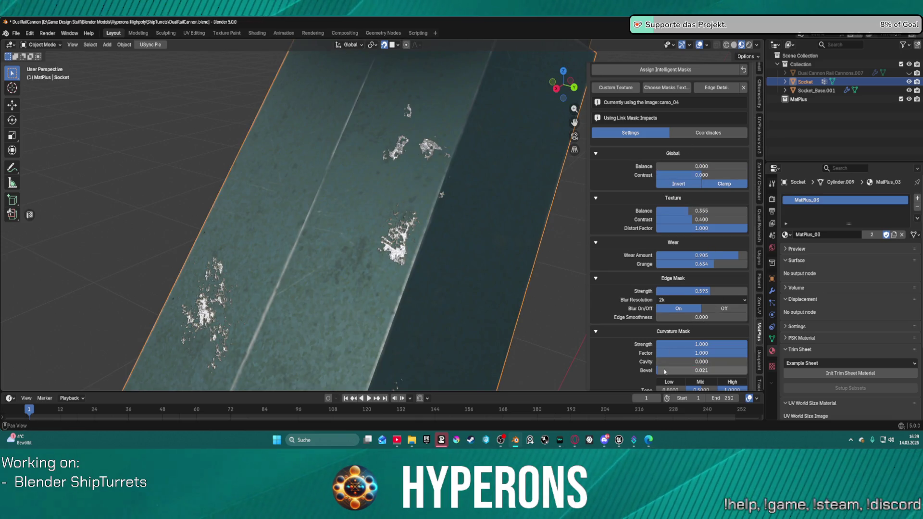
# Set edge smoothness to about 0.935, tune edge and curvature strengths, then reset the mask to defaults.
pyautogui.moveTo(668, 317); pyautogui.dragTo(683, 317)
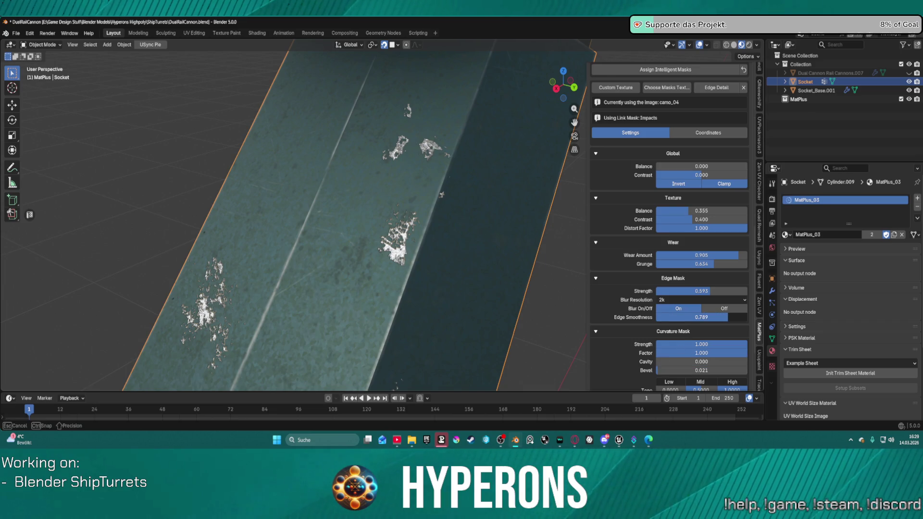
pyautogui.moveTo(705, 317)
pyautogui.mouseDown()
pyautogui.moveTo(716, 309)
pyautogui.moveTo(653, 309)
pyautogui.moveTo(748, 309)
pyautogui.mouseUp()
pyautogui.scroll(1, 703, 303)
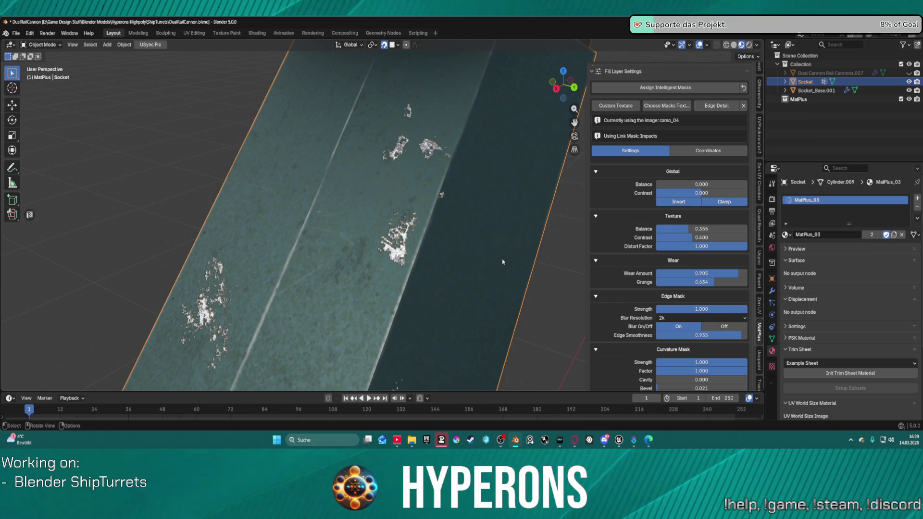
pyautogui.scroll(4, 501, 261)
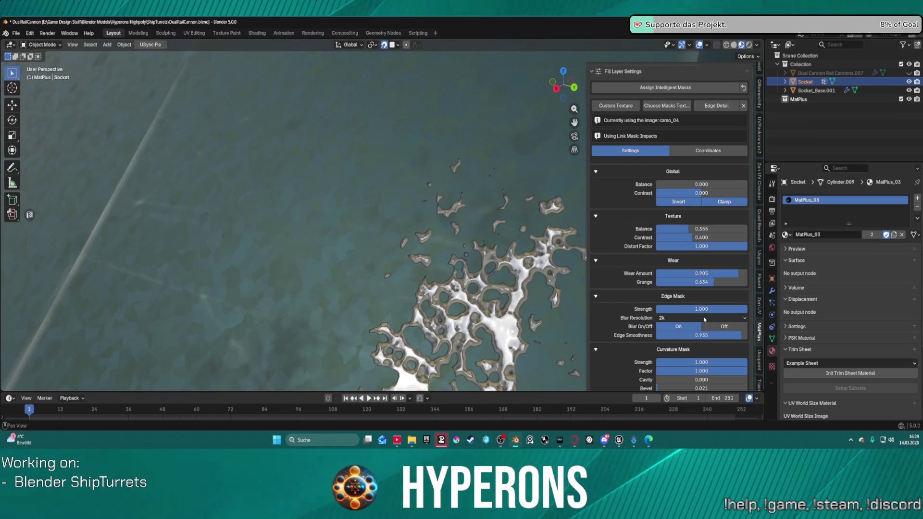
pyautogui.moveTo(726, 309)
pyautogui.mouseDown()
pyautogui.moveTo(740, 309)
pyautogui.moveTo(661, 309)
pyautogui.moveTo(748, 309)
pyautogui.moveTo(663, 309)
pyautogui.moveTo(694, 309)
pyautogui.moveTo(705, 322)
pyautogui.mouseUp()
pyautogui.moveTo(714, 361)
pyautogui.mouseDown()
pyautogui.moveTo(661, 362)
pyautogui.moveTo(736, 374)
pyautogui.moveTo(675, 371)
pyautogui.moveTo(714, 362)
pyautogui.moveTo(668, 362)
pyautogui.moveTo(745, 363)
pyautogui.moveTo(730, 377)
pyautogui.moveTo(676, 380)
pyautogui.moveTo(699, 388)
pyautogui.moveTo(659, 388)
pyautogui.mouseUp()
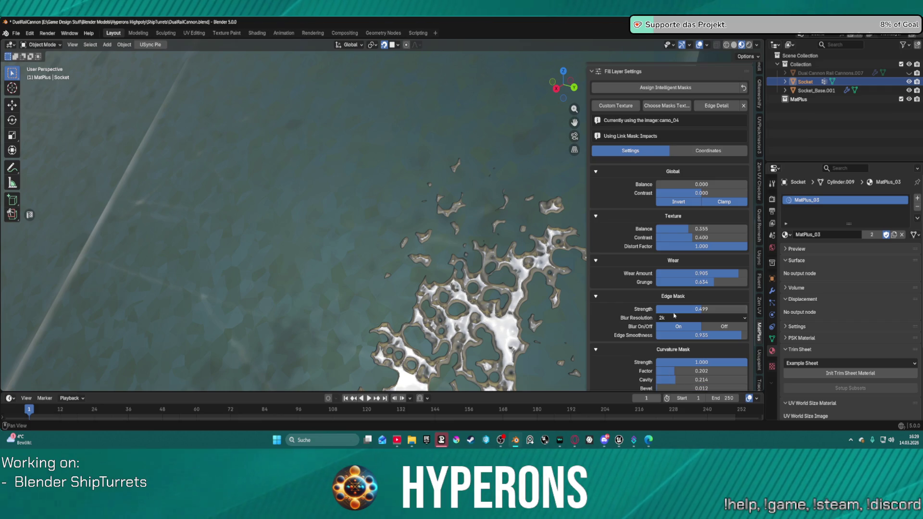
pyautogui.moveTo(692, 238); pyautogui.dragTo(700, 237)
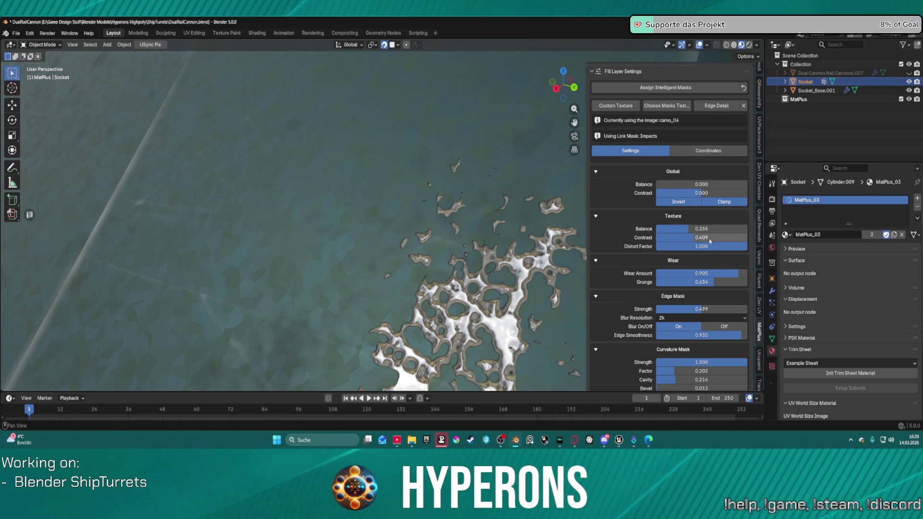
pyautogui.scroll(1, 700, 233)
pyautogui.scroll(2, 700, 232)
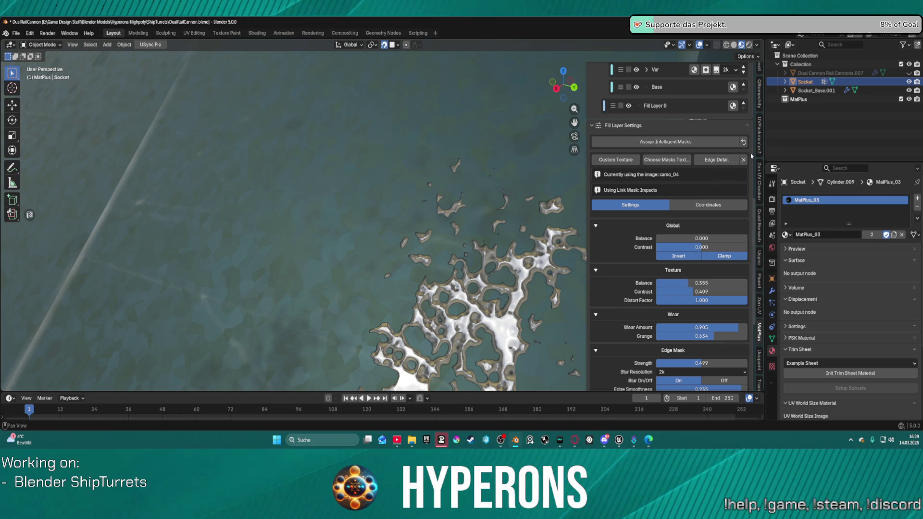
pyautogui.click(744, 143)
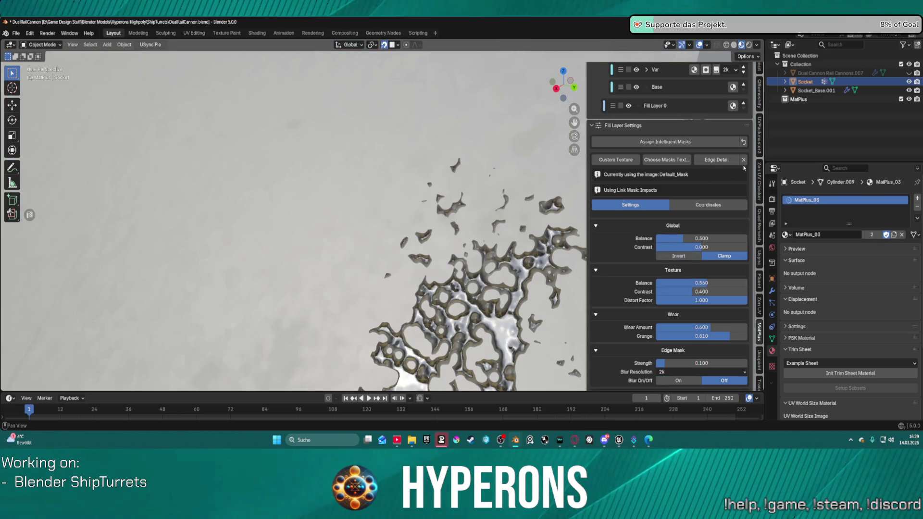
# Delete the Edge Wear 1 mask from Fill Layer 8.
pyautogui.scroll(-6, 552, 210)
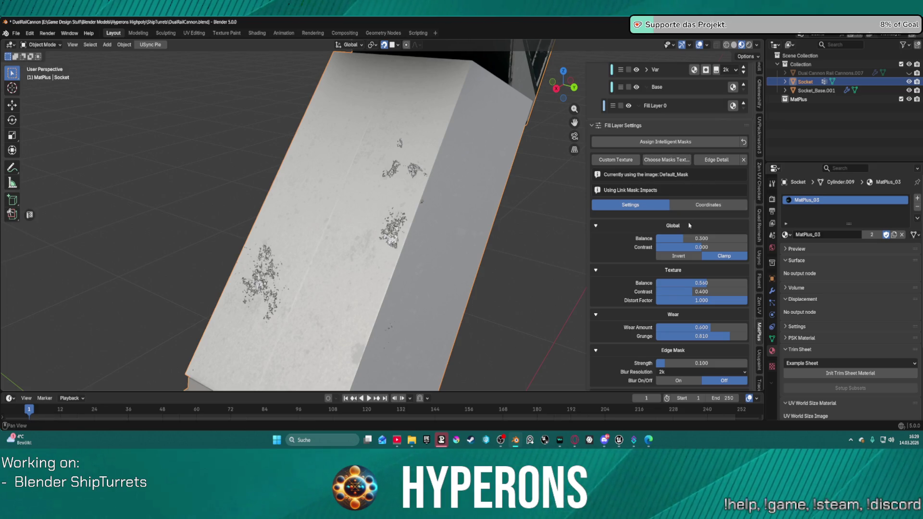
pyautogui.scroll(10, 688, 202)
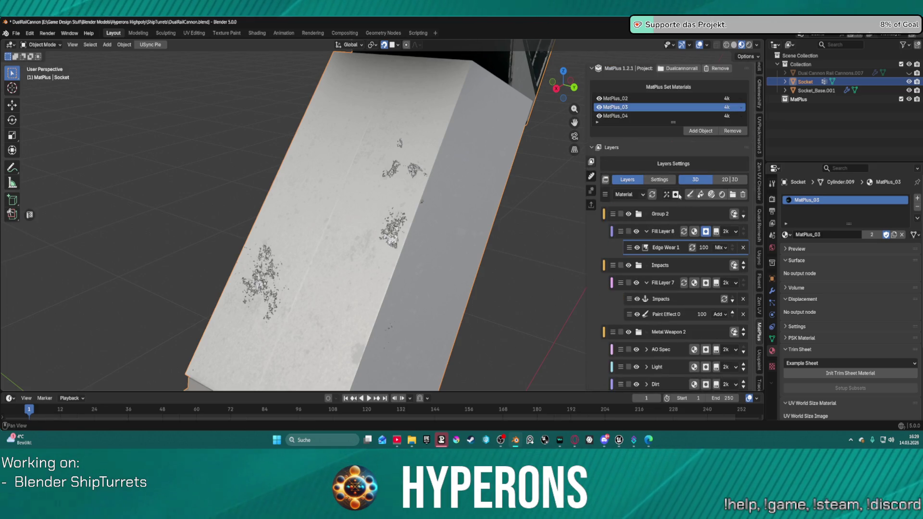
pyautogui.click(743, 248)
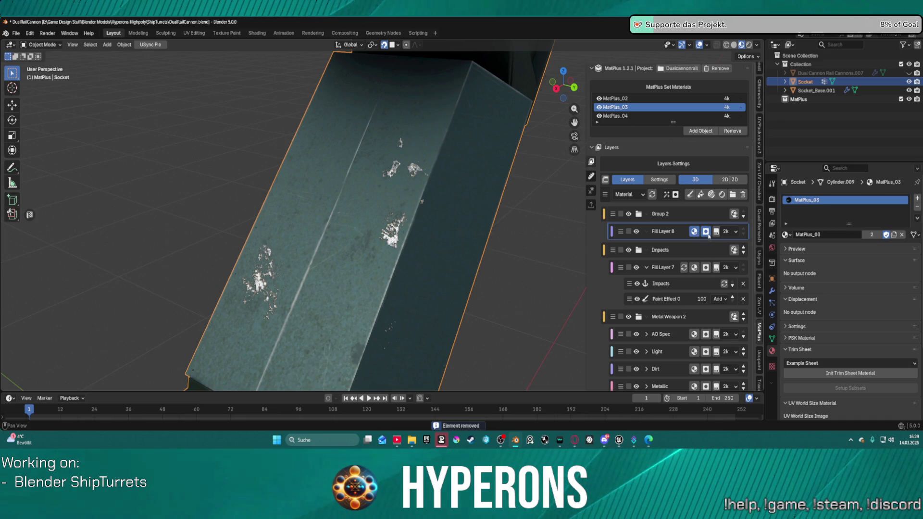
pyautogui.click(667, 195)
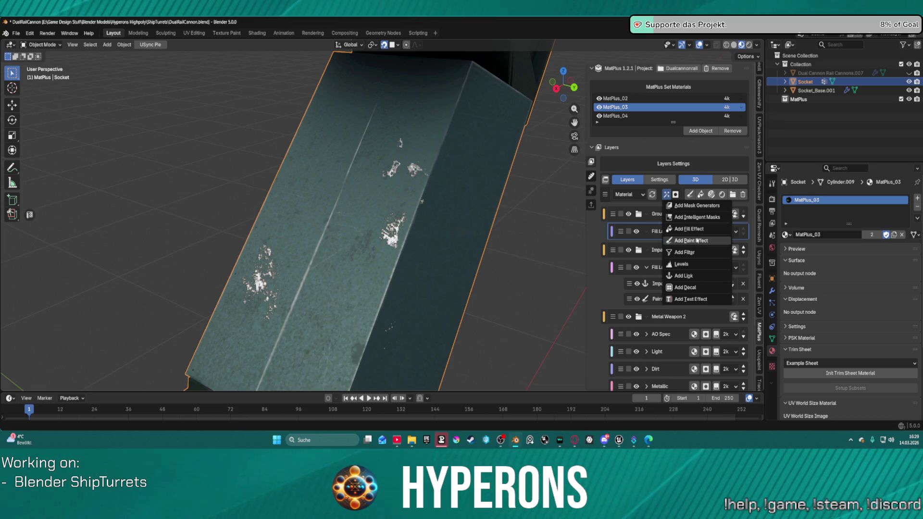
# Add a 4k Paint Effect mask to Fill Layer 8 and bring up the brush texture library.
pyautogui.click(697, 240)
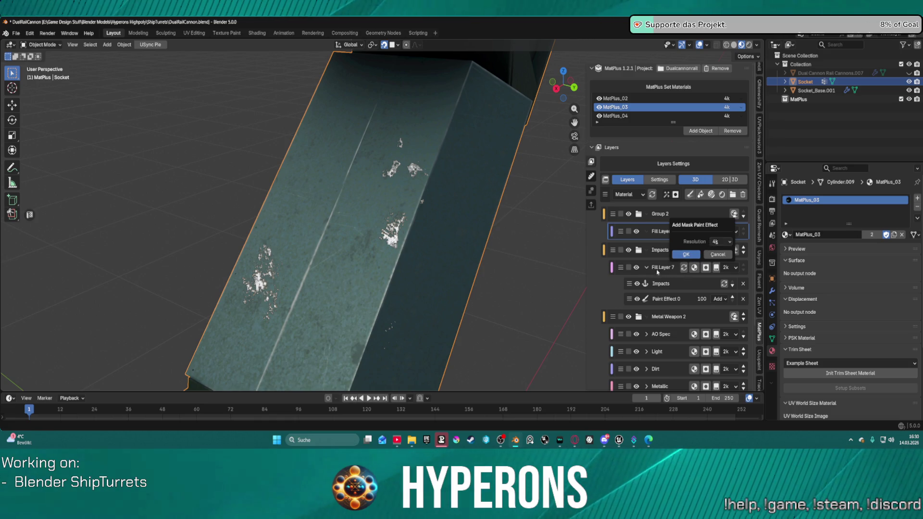
pyautogui.click(685, 254)
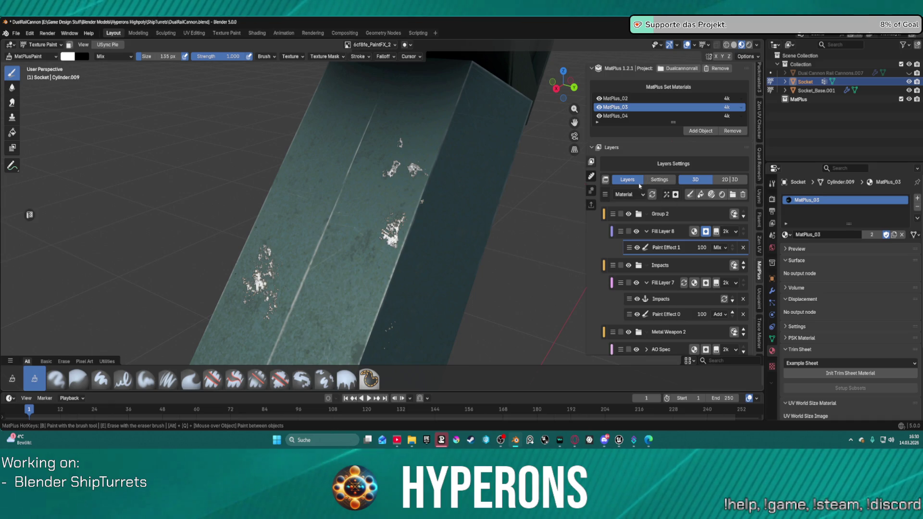
pyautogui.scroll(-12, 624, 192)
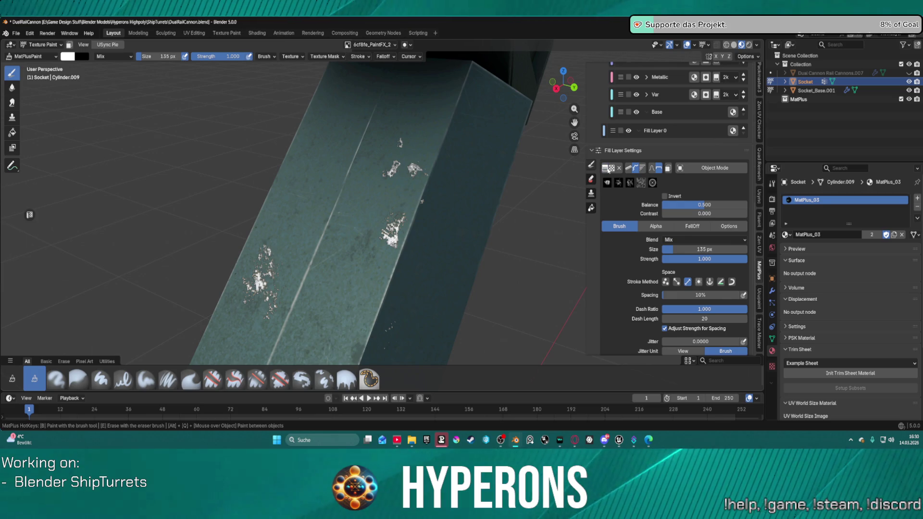
pyautogui.click(613, 168)
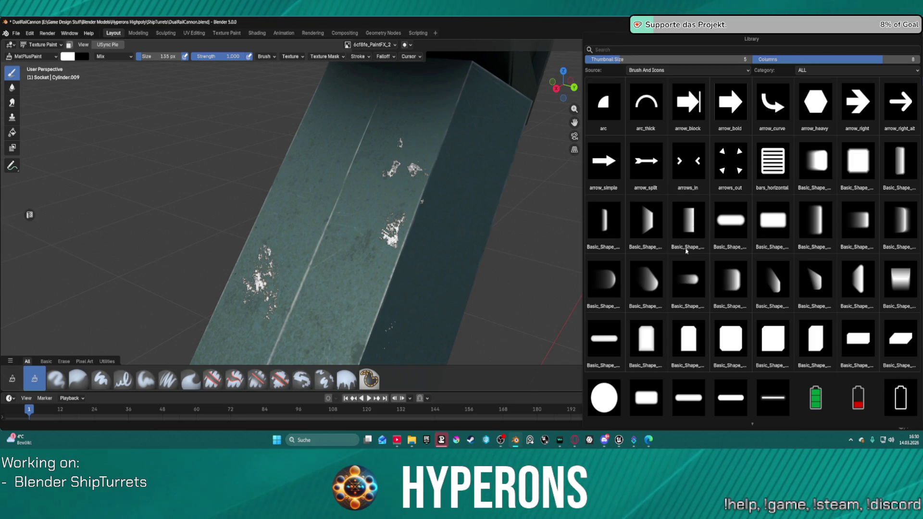
# Pick the Brush_11 texture, enlarge the brush to 276 px, and stamp white chip speckles.
pyautogui.scroll(-5, 724, 258)
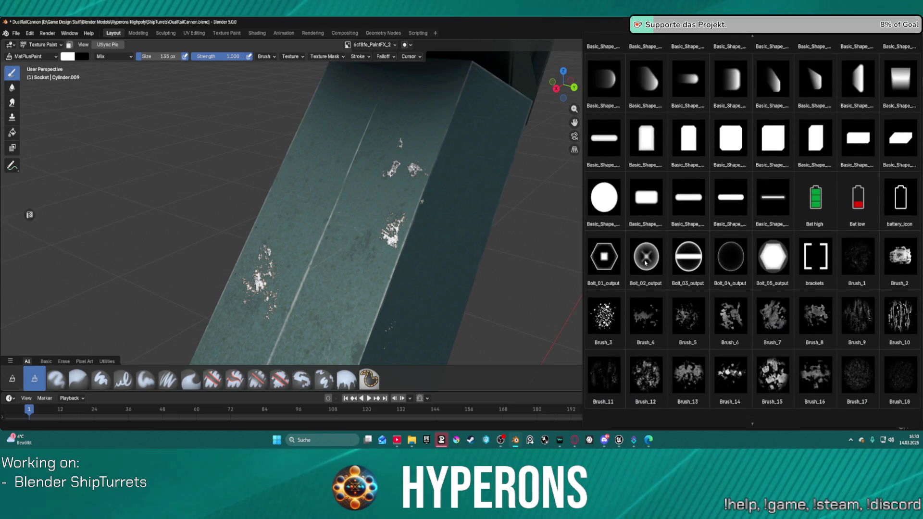
pyautogui.scroll(-1, 855, 277)
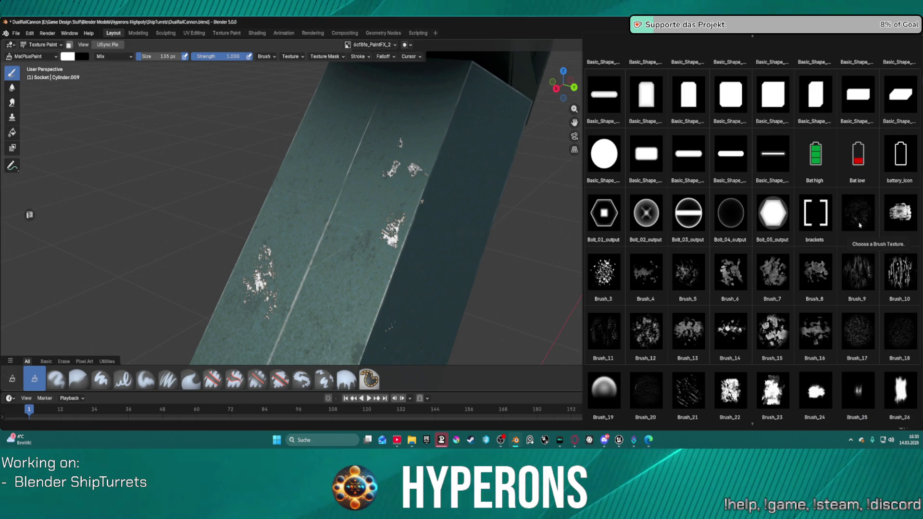
pyautogui.scroll(-1, 602, 335)
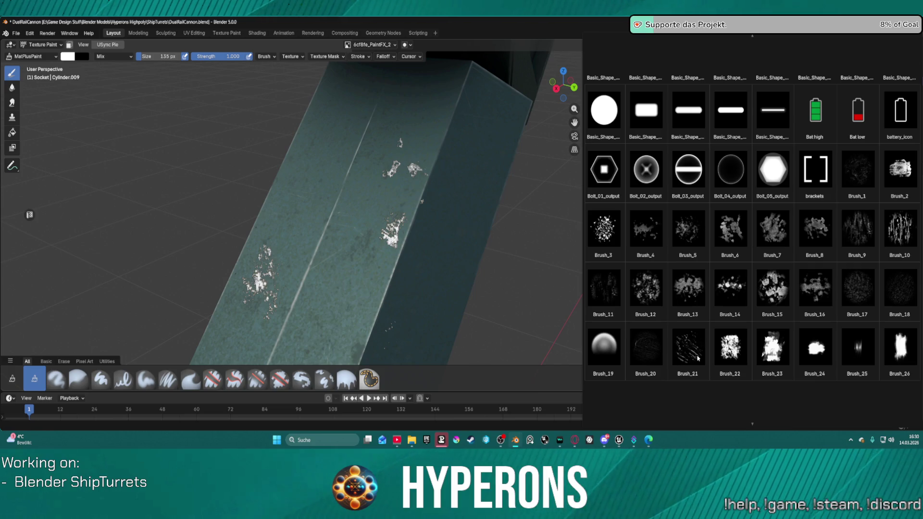
pyautogui.click(613, 293)
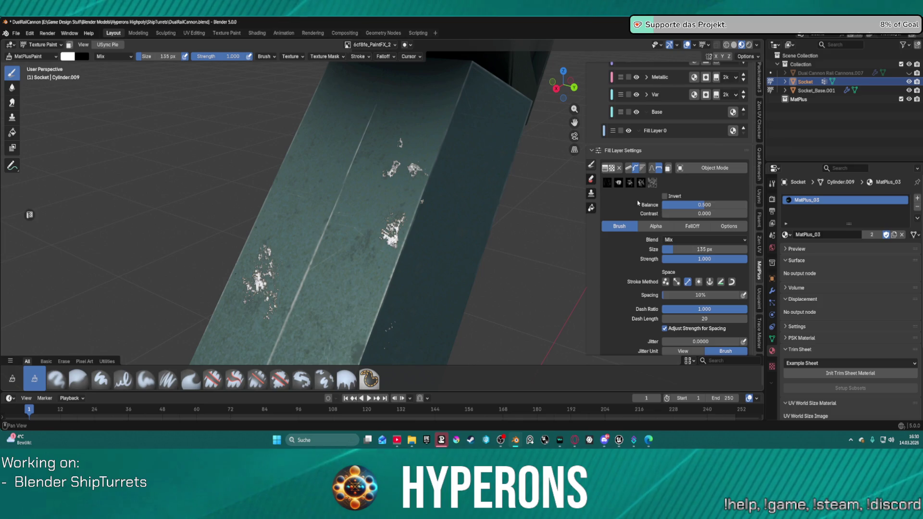
pyautogui.scroll(-2, 639, 226)
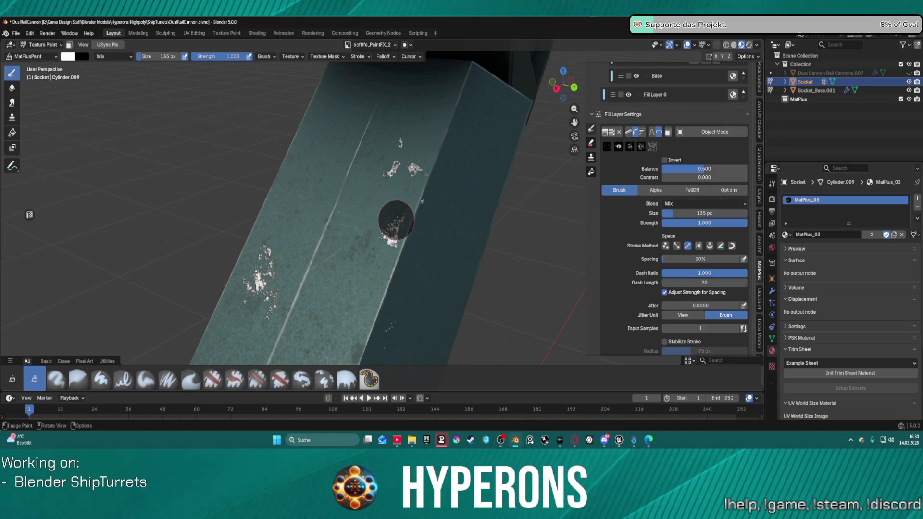
pyautogui.press('f')
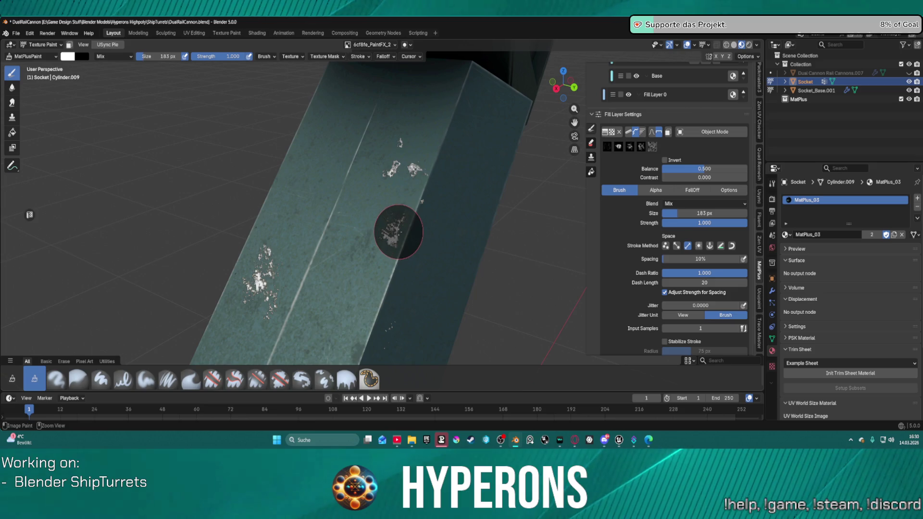
pyautogui.click(433, 227)
pyautogui.click(394, 228)
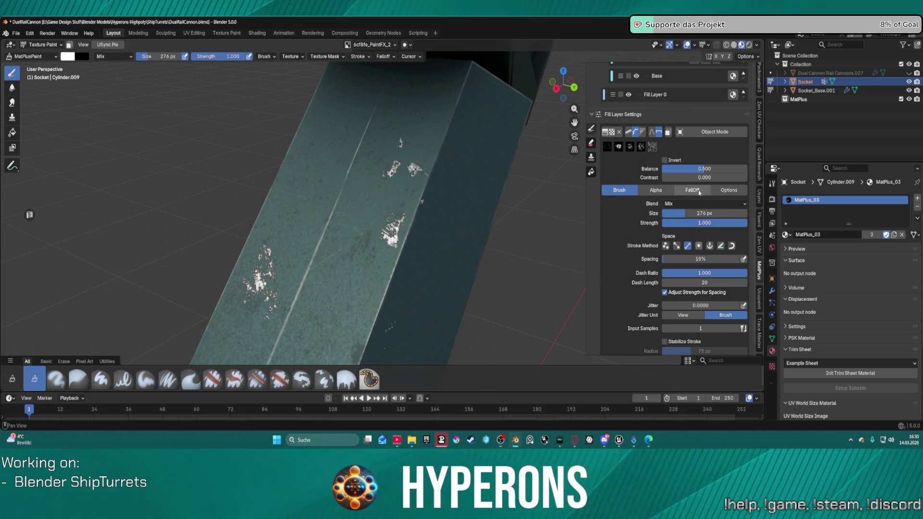
# Choose a Paint_Stroke splatter texture for the brush.
pyautogui.click(612, 135)
pyautogui.scroll(-8, 719, 245)
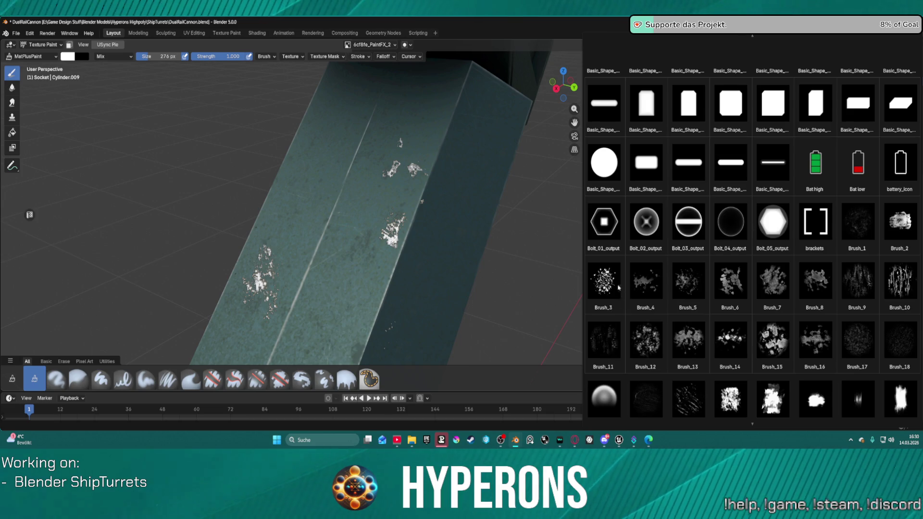
pyautogui.scroll(-10, 638, 346)
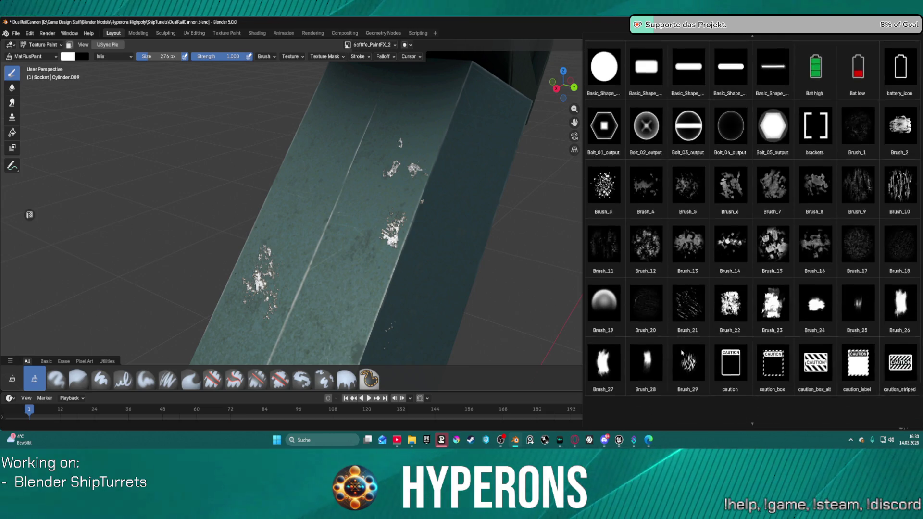
pyautogui.scroll(-2, 680, 334)
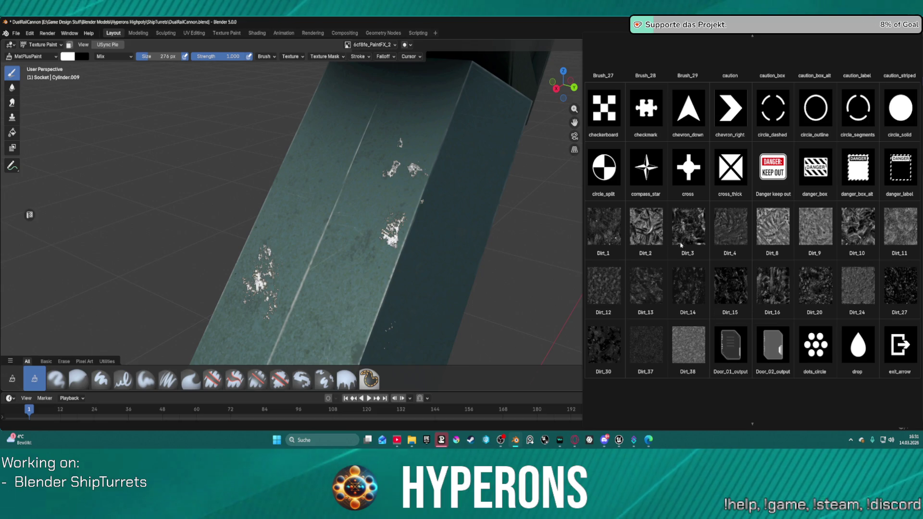
pyautogui.scroll(-2, 680, 245)
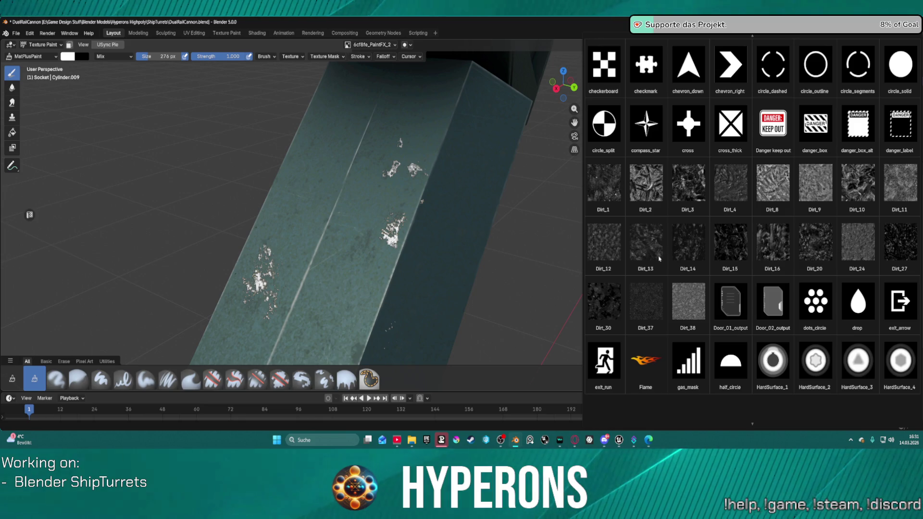
pyautogui.scroll(-10, 659, 259)
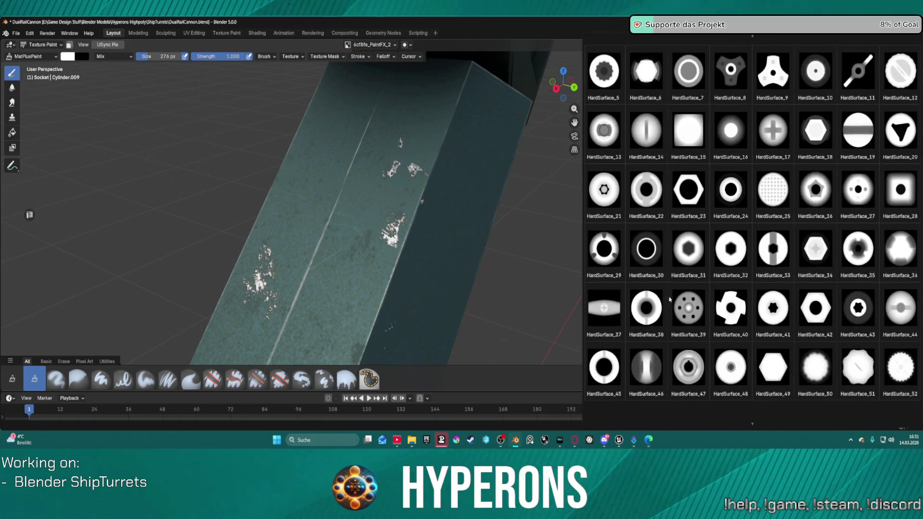
pyautogui.scroll(-12, 669, 299)
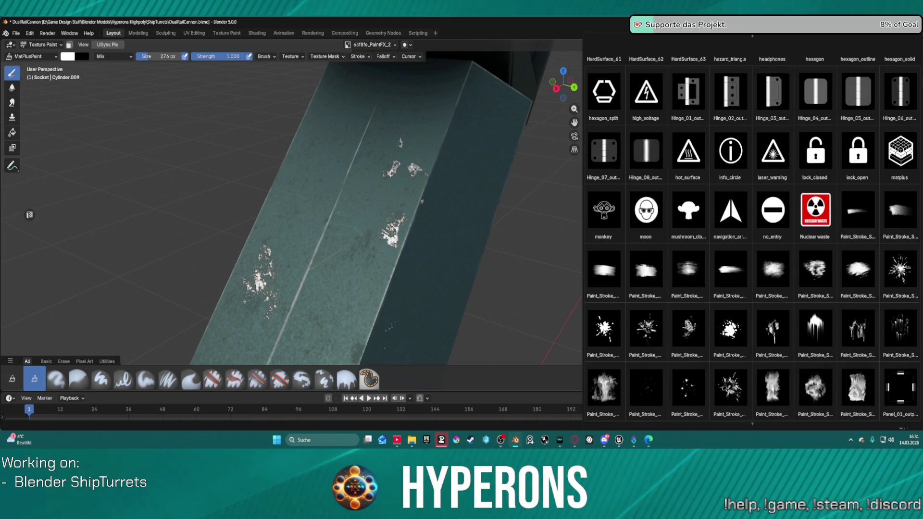
pyautogui.click(894, 270)
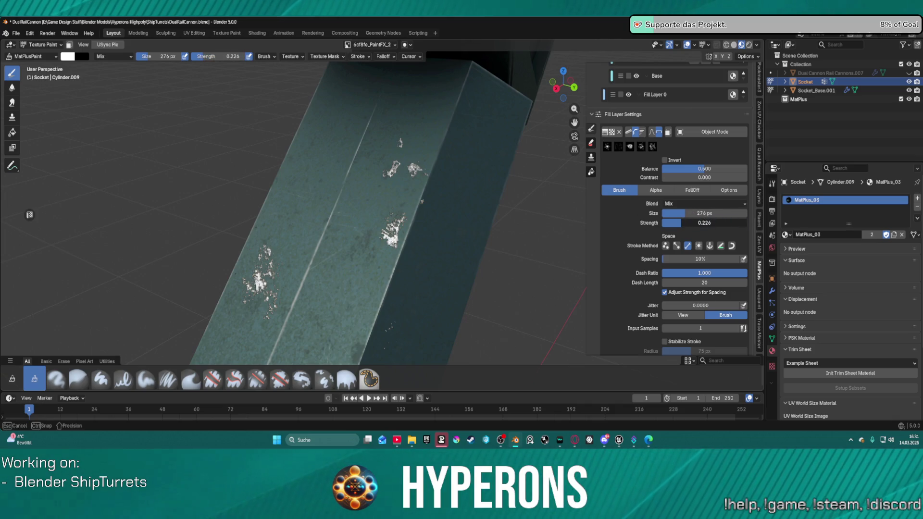
# Set the brush strength to 0.100.
pyautogui.moveTo(687, 223); pyautogui.dragTo(693, 223)
pyautogui.click(693, 222)
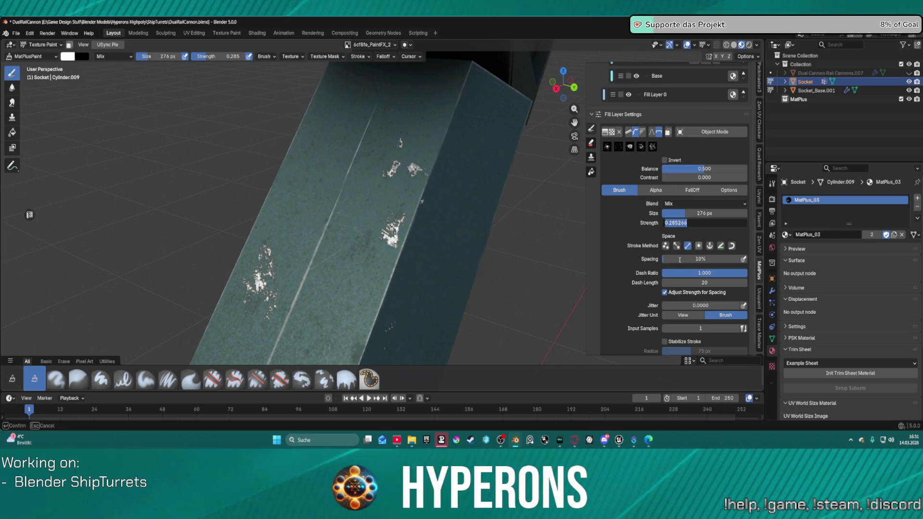
pyautogui.press('BackSpace')
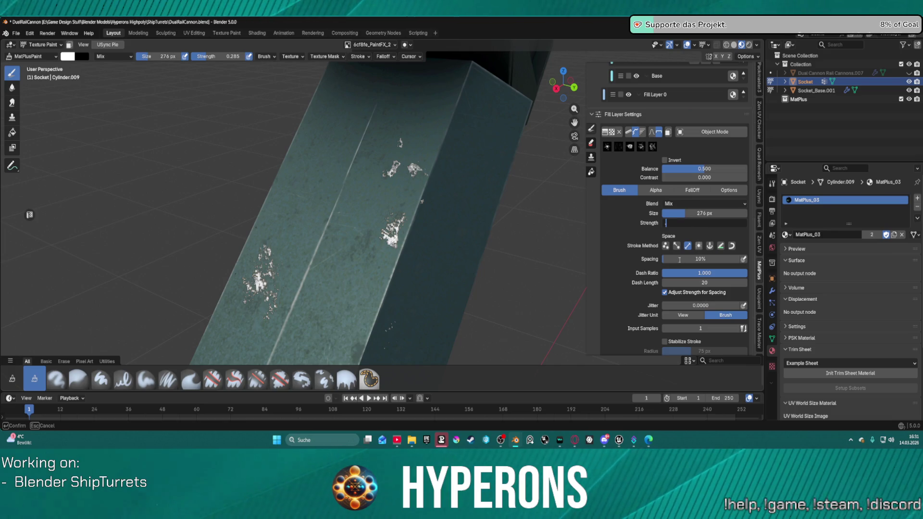
pyautogui.write('0.1')
pyautogui.press('Return')
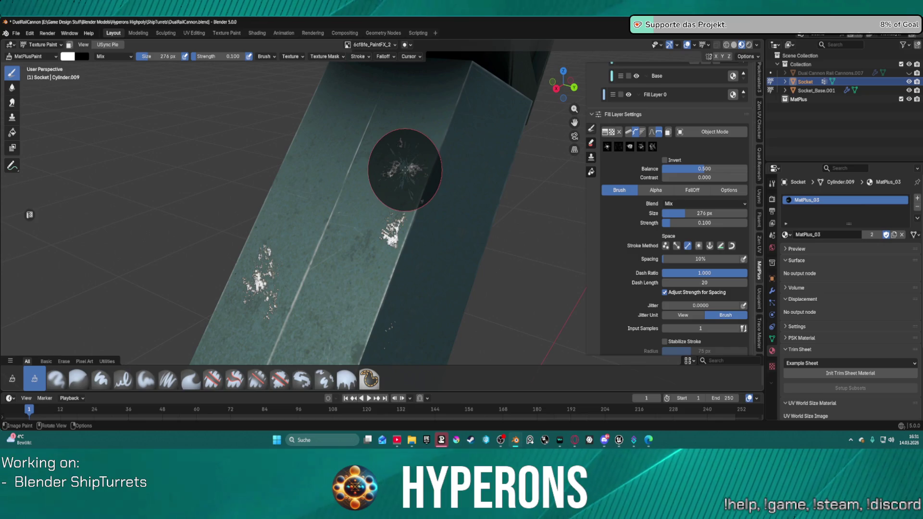
# Stamp starburst impact splatters on the arm at 417 px, then return to Object Mode.
pyautogui.click(403, 169)
pyautogui.keyDown('ctrl'); pyautogui.scroll(5, 391, 160); pyautogui.keyUp('ctrl')
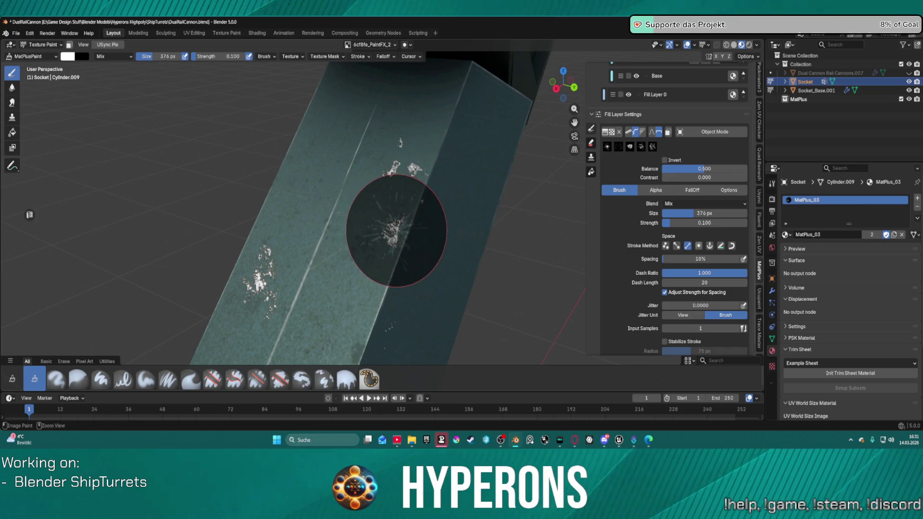
pyautogui.keyDown('ctrl'); pyautogui.scroll(1, 394, 231); pyautogui.keyUp('ctrl')
pyautogui.click(394, 231)
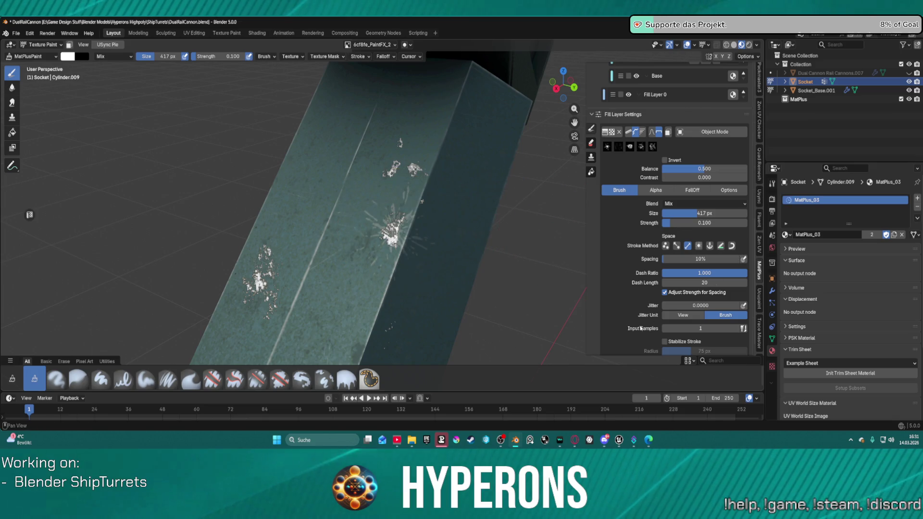
pyautogui.scroll(3, 682, 116)
pyautogui.scroll(8, 681, 117)
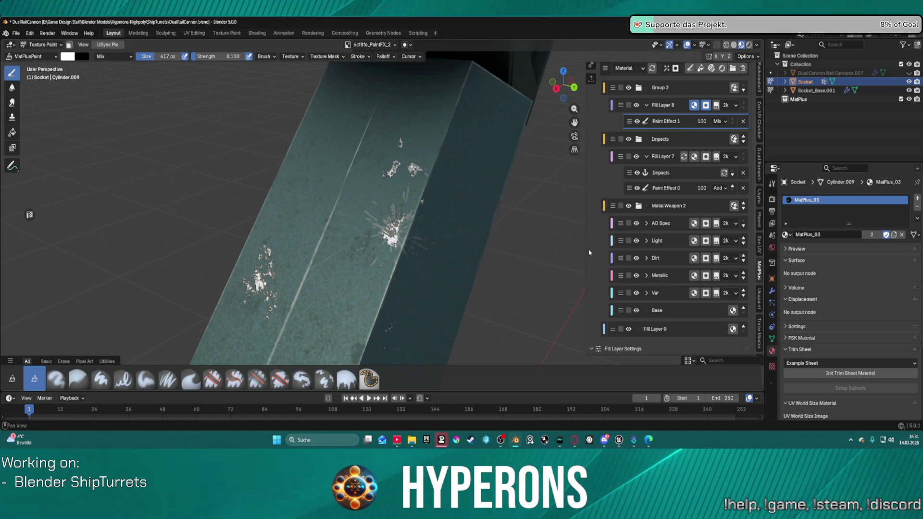
pyautogui.hotkey('ctrl', 'z')
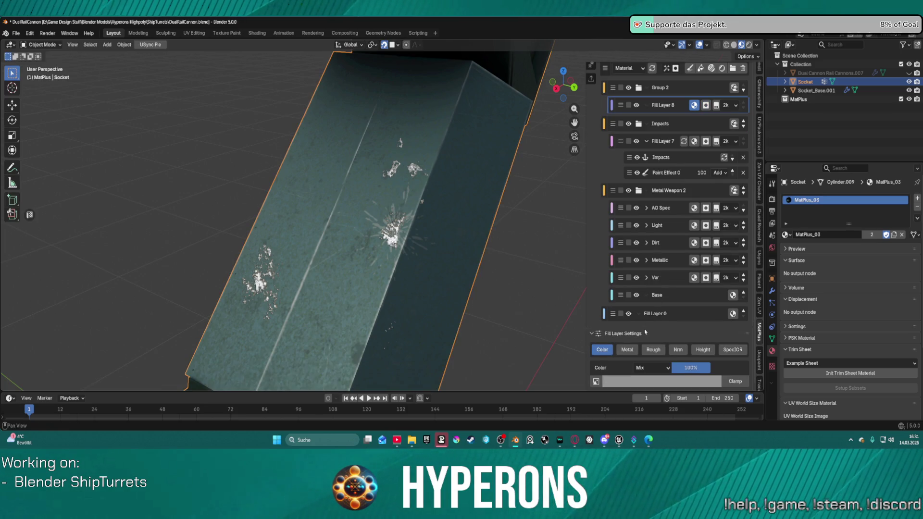
# Set Fill Layer 8's colour to a near-black deep purple, #170020.
pyautogui.click(717, 382)
pyautogui.moveTo(681, 259)
pyautogui.mouseDown()
pyautogui.moveTo(676, 288)
pyautogui.moveTo(676, 274)
pyautogui.moveTo(675, 282)
pyautogui.moveTo(628, 272)
pyautogui.moveTo(676, 282)
pyautogui.moveTo(676, 265)
pyautogui.moveTo(676, 289)
pyautogui.moveTo(635, 275)
pyautogui.moveTo(643, 262)
pyautogui.mouseUp()
pyautogui.moveTo(675, 291)
pyautogui.mouseDown()
pyautogui.moveTo(676, 252)
pyautogui.moveTo(676, 269)
pyautogui.mouseUp()
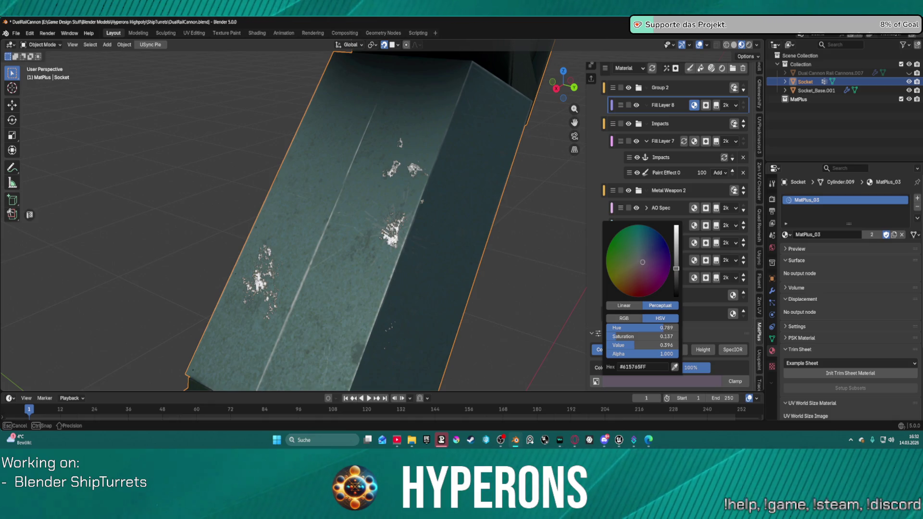
pyautogui.moveTo(676, 265); pyautogui.dragTo(671, 288)
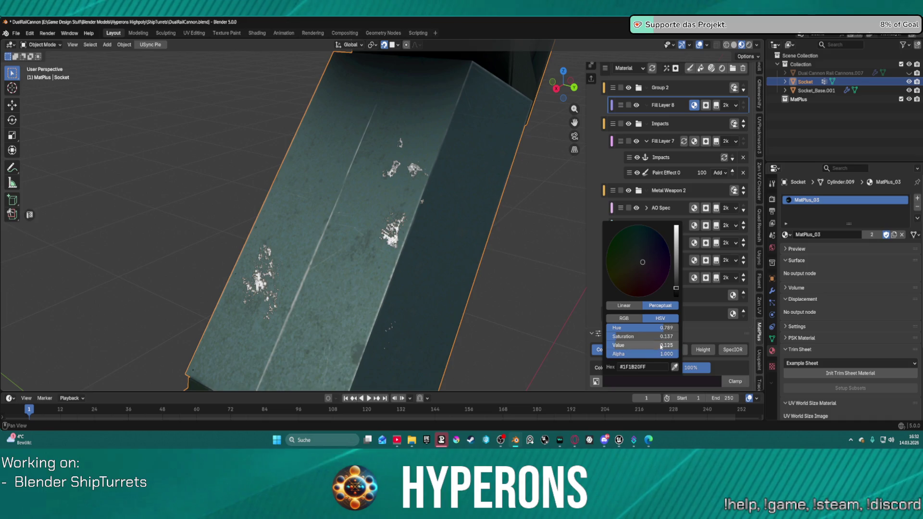
pyautogui.moveTo(636, 336)
pyautogui.mouseDown()
pyautogui.moveTo(678, 336)
pyautogui.moveTo(617, 337)
pyautogui.moveTo(651, 334)
pyautogui.moveTo(627, 336)
pyautogui.mouseUp()
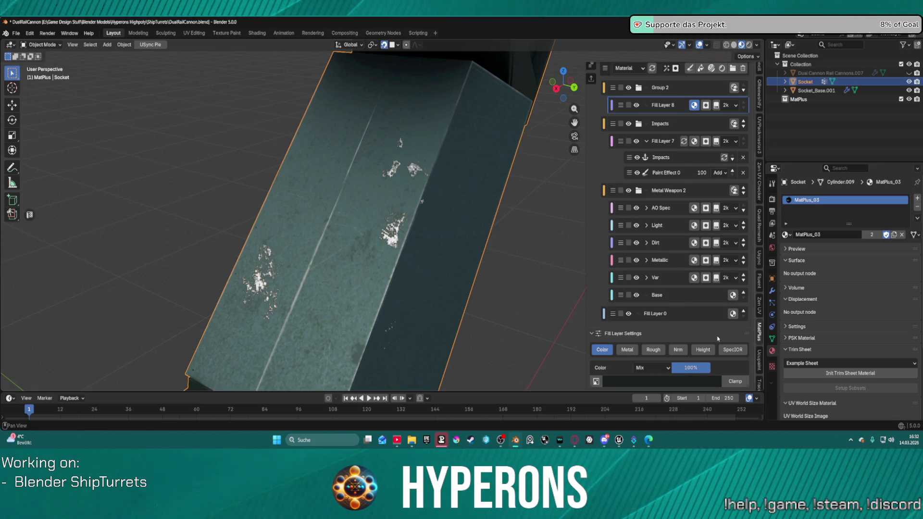
# Enable roughness on Fill Layer 8 and set it to 0.787.
pyautogui.scroll(-1, 688, 356)
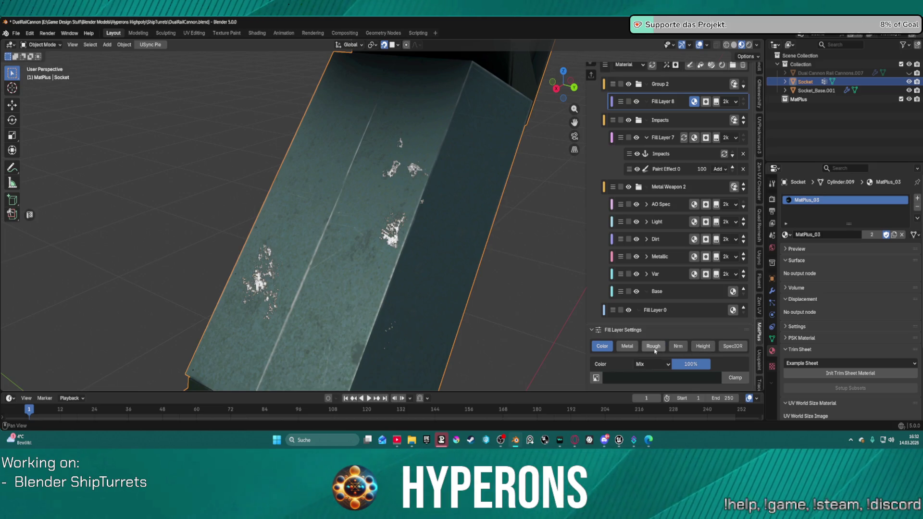
pyautogui.click(654, 347)
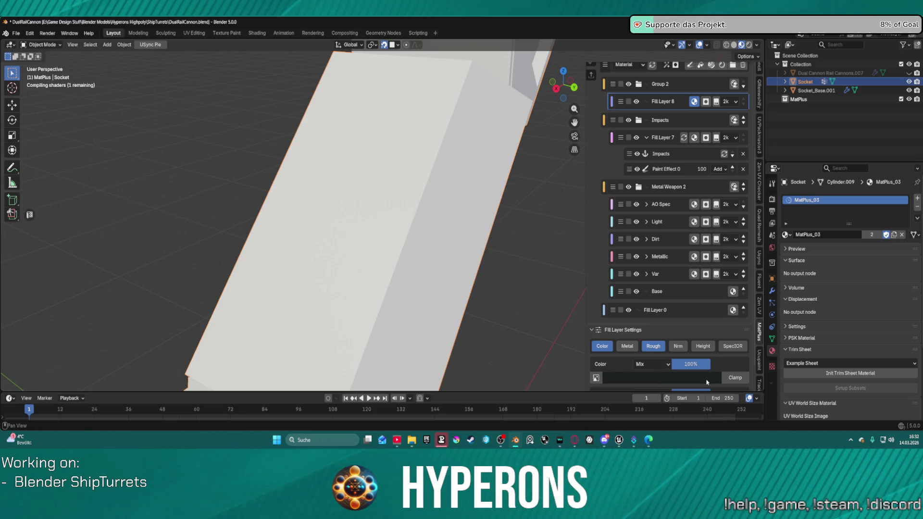
pyautogui.scroll(-2, 707, 382)
pyautogui.moveTo(666, 383); pyautogui.dragTo(696, 383)
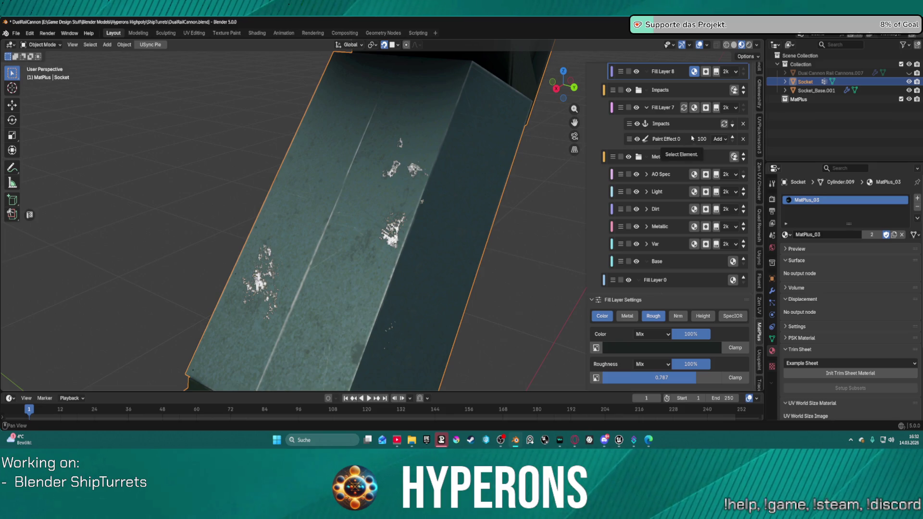
# Expand Fill Layer 8, frame the whole turret, and switch back to texture painting.
pyautogui.scroll(4, 685, 111)
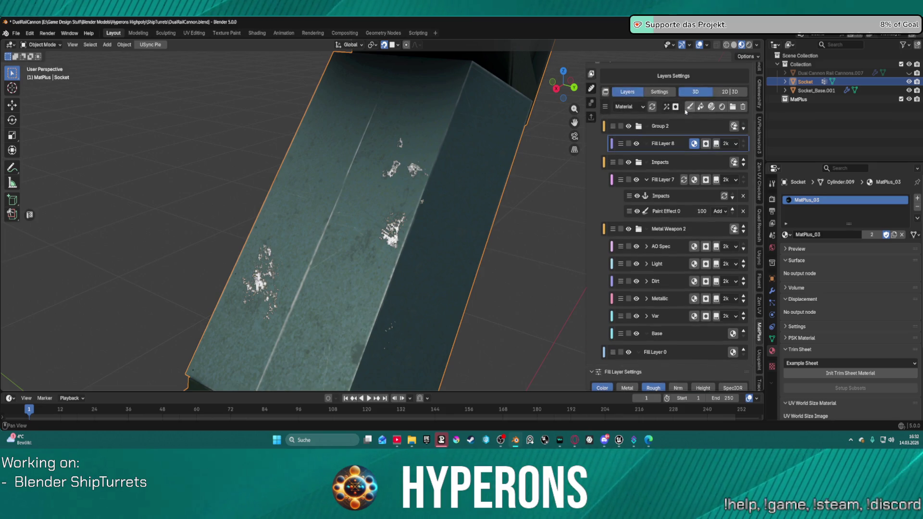
pyautogui.click(696, 144)
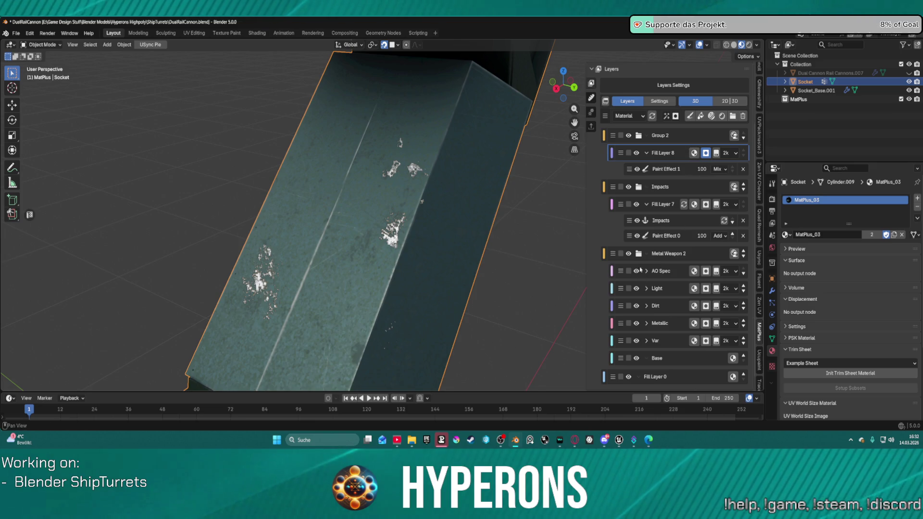
pyautogui.scroll(-1, 605, 377)
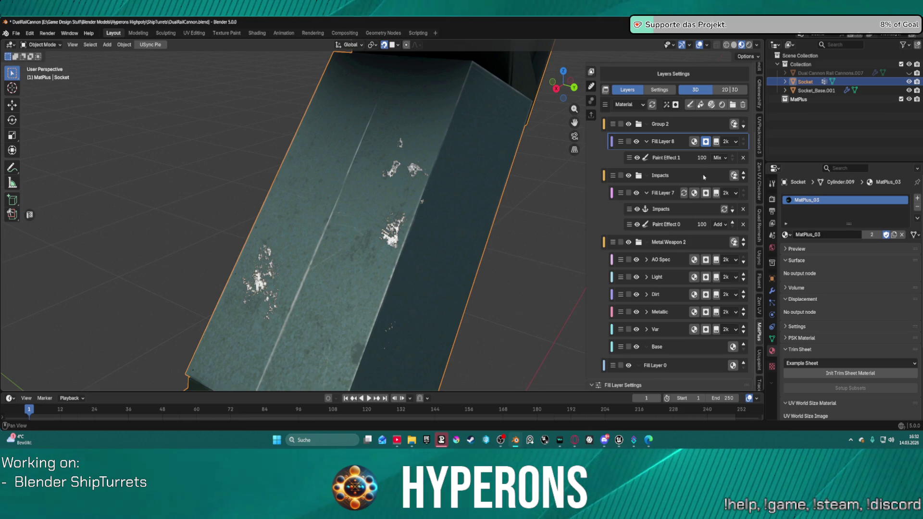
pyautogui.press('KP_Decimal')
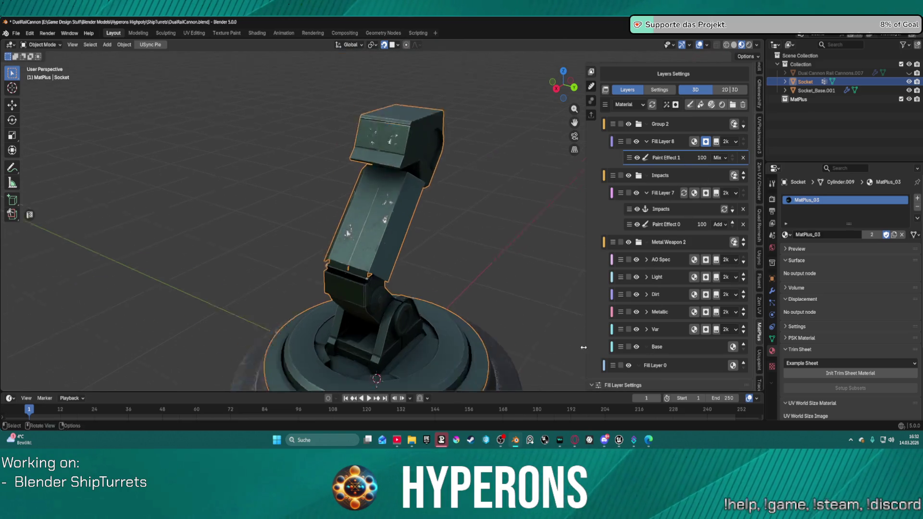
pyautogui.scroll(-10, 605, 333)
pyautogui.click(711, 204)
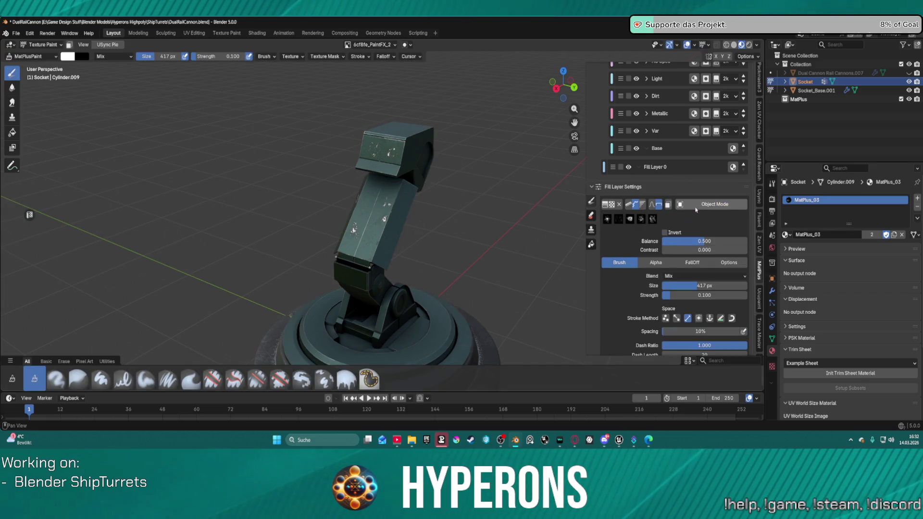
# Set the Paint Effect 1 brush strength to 0.500.
pyautogui.moveTo(688, 295)
pyautogui.mouseDown()
pyautogui.moveTo(723, 296)
pyautogui.moveTo(705, 295)
pyautogui.mouseUp()
pyautogui.click(705, 295)
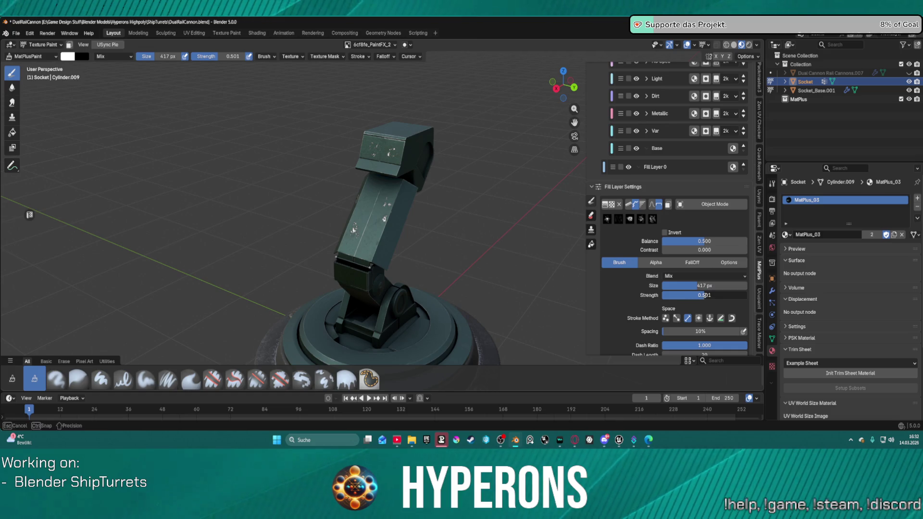
pyautogui.press('BackSpace')
pyautogui.write('0.5')
pyautogui.press('Return')
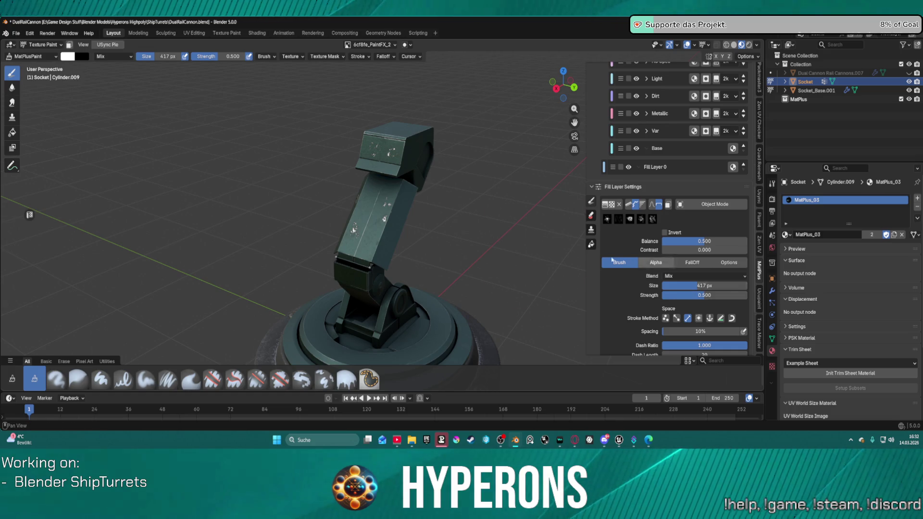
# Set the splatter mask Balance to 0.660 and orbit out to check the turret arm.
pyautogui.scroll(3, 387, 220)
pyautogui.scroll(3, 387, 221)
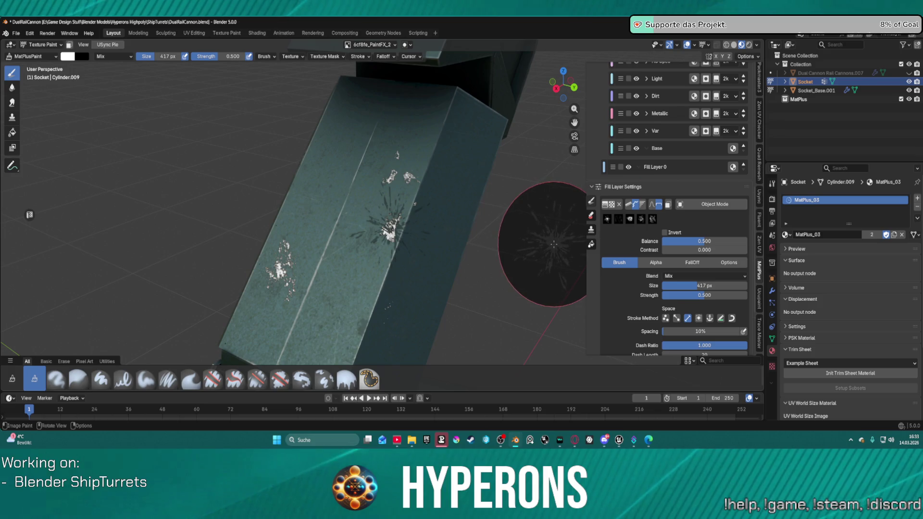
pyautogui.scroll(4, 428, 193)
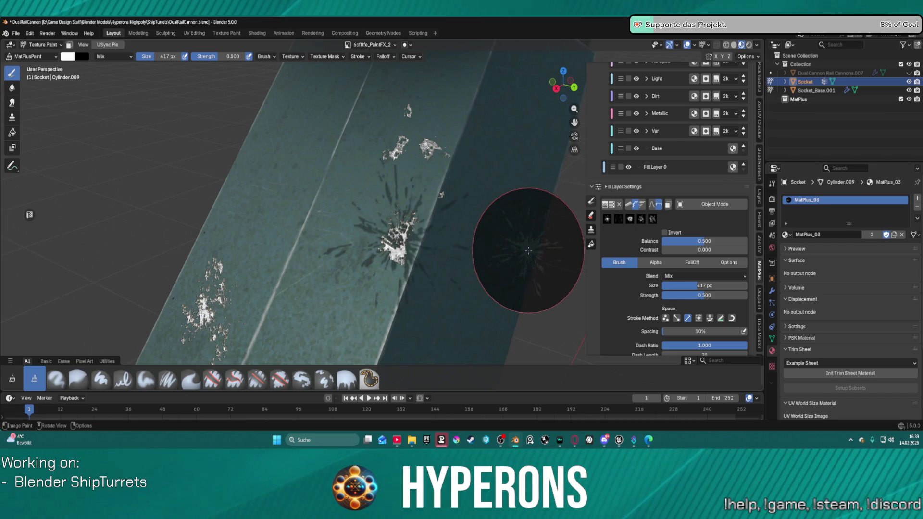
pyautogui.moveTo(671, 250)
pyautogui.mouseDown()
pyautogui.moveTo(741, 249)
pyautogui.moveTo(671, 249)
pyautogui.moveTo(748, 241)
pyautogui.moveTo(712, 241)
pyautogui.moveTo(724, 241)
pyautogui.mouseUp()
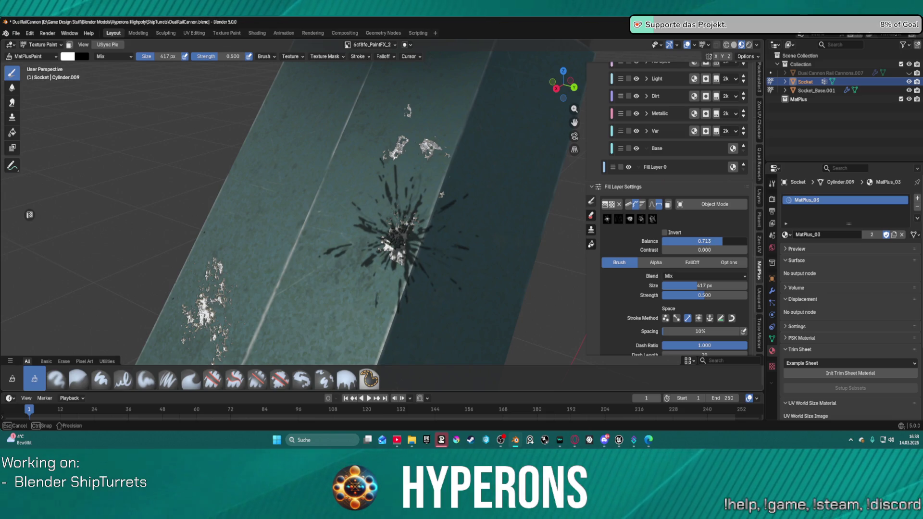
pyautogui.moveTo(721, 240); pyautogui.dragTo(718, 241)
pyautogui.scroll(-8, 474, 247)
pyautogui.moveTo(475, 246)
pyautogui.mouseDown(button='middle')
pyautogui.moveTo(412, 226)
pyautogui.moveTo(442, 247)
pyautogui.moveTo(528, 243)
pyautogui.moveTo(500, 244)
pyautogui.moveTo(546, 264)
pyautogui.moveTo(506, 245)
pyautogui.moveTo(540, 226)
pyautogui.mouseUp(button='middle')
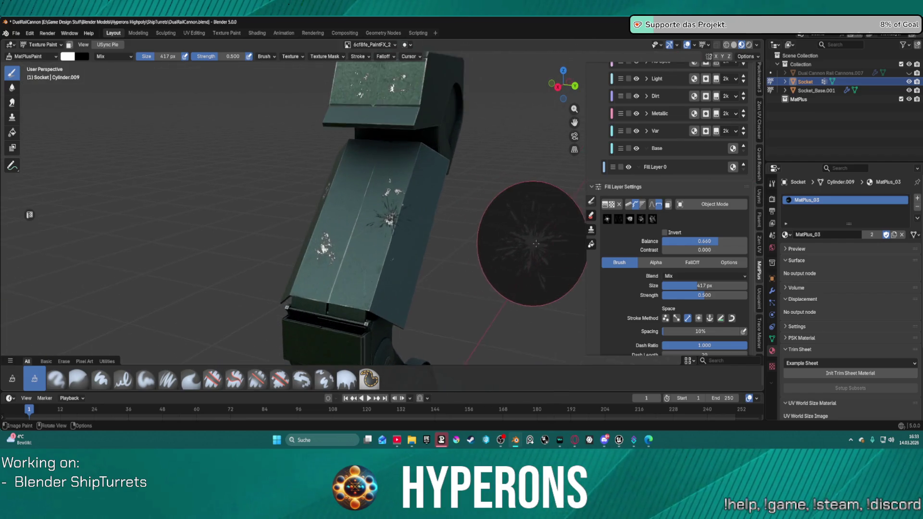
pyautogui.scroll(3, 540, 227)
pyautogui.scroll(1, 667, 250)
pyautogui.scroll(-4, 708, 304)
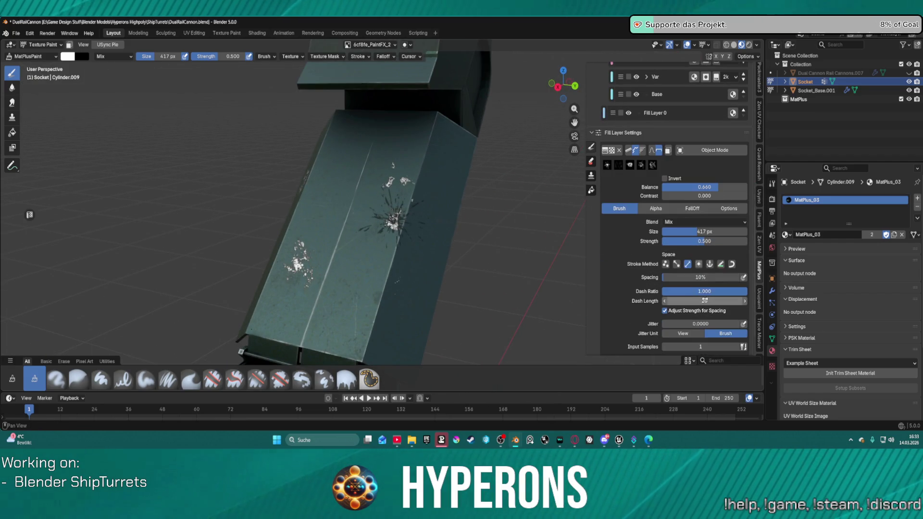
pyautogui.click(696, 223)
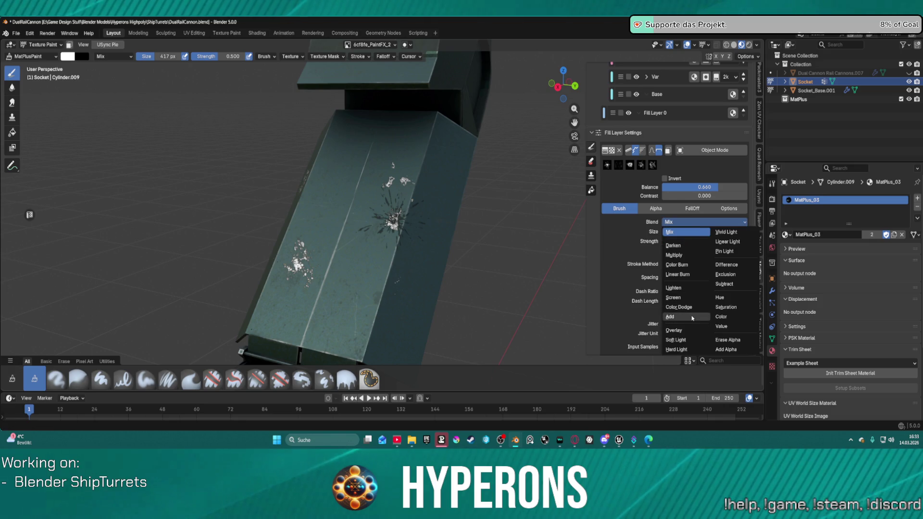
# Set the impact brush blend to Add and enlarge the brush to 495 px.
pyautogui.click(670, 316)
pyautogui.scroll(3, 452, 227)
pyautogui.scroll(3, 478, 207)
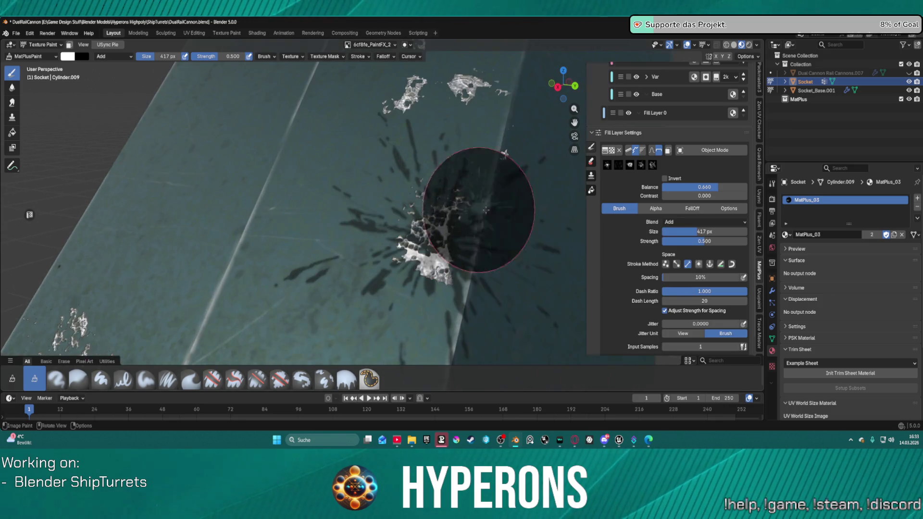
pyautogui.scroll(2, 540, 223)
pyautogui.moveTo(709, 233)
pyautogui.mouseDown()
pyautogui.moveTo(726, 233)
pyautogui.moveTo(692, 241)
pyautogui.moveTo(702, 241)
pyautogui.mouseUp()
# Switch to the MatPlusEraser brush and erase the dark splatter around the central chip.
pyautogui.scroll(-2, 693, 237)
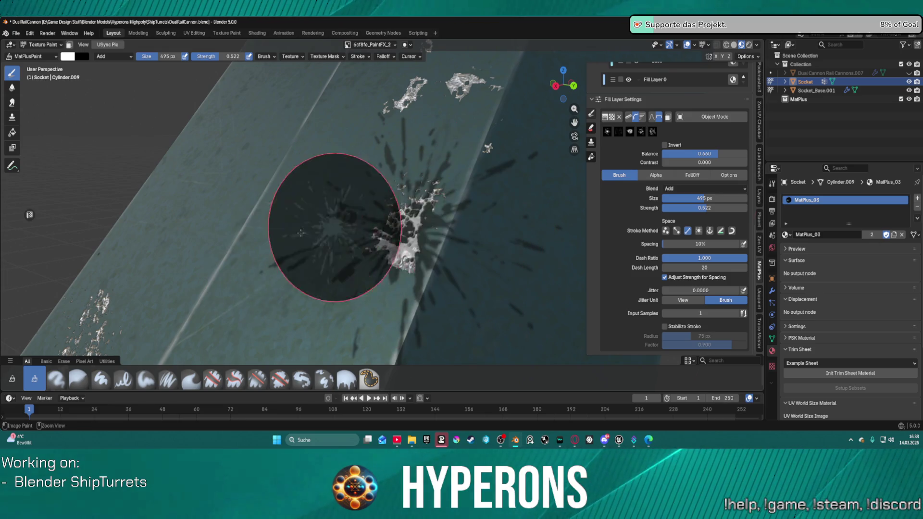
pyautogui.scroll(-3, 394, 223)
pyautogui.moveTo(381, 216); pyautogui.dragTo(547, 217, button='middle')
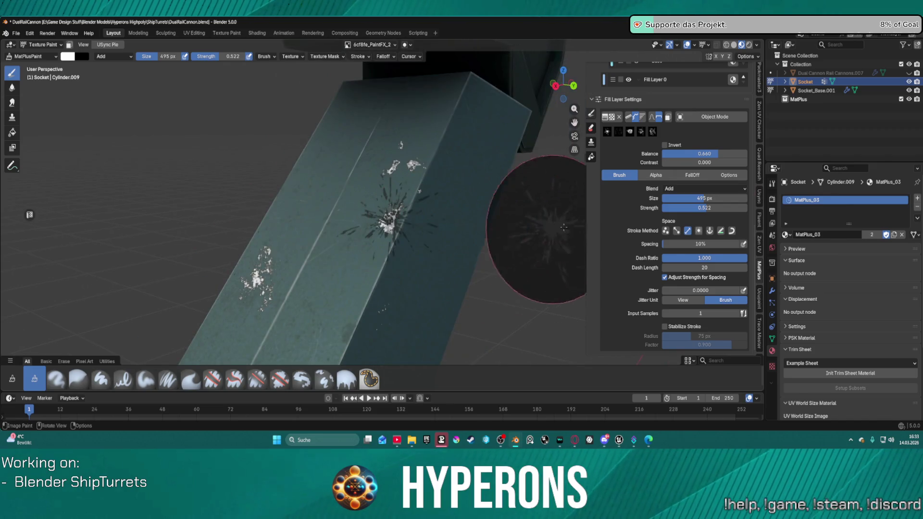
pyautogui.click(591, 128)
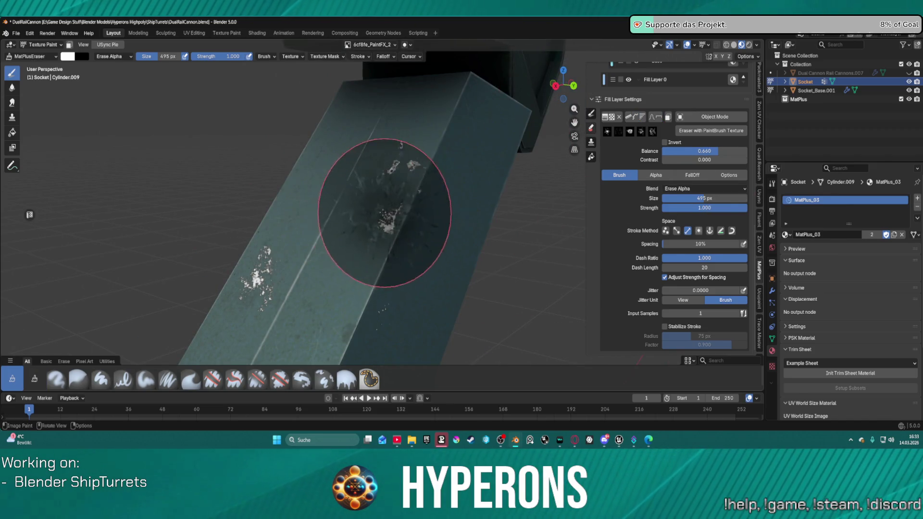
pyautogui.moveTo(398, 208)
pyautogui.mouseDown(button='middle')
pyautogui.moveTo(375, 262)
pyautogui.moveTo(417, 232)
pyautogui.moveTo(389, 288)
pyautogui.moveTo(398, 226)
pyautogui.mouseUp(button='middle')
pyautogui.scroll(1, 398, 226)
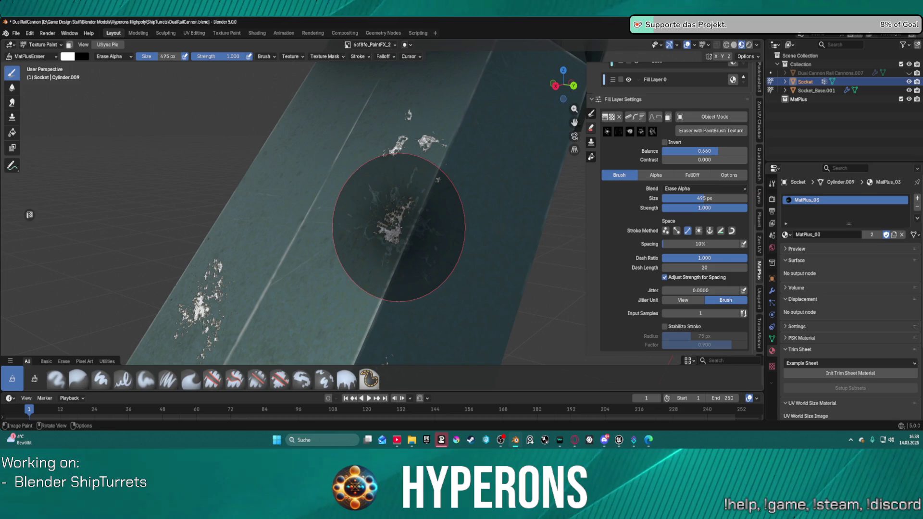
# Return to MatPlusPaint with a different splatter stamp, mask Balance 1.000 and Strength 1.000.
pyautogui.click(592, 113)
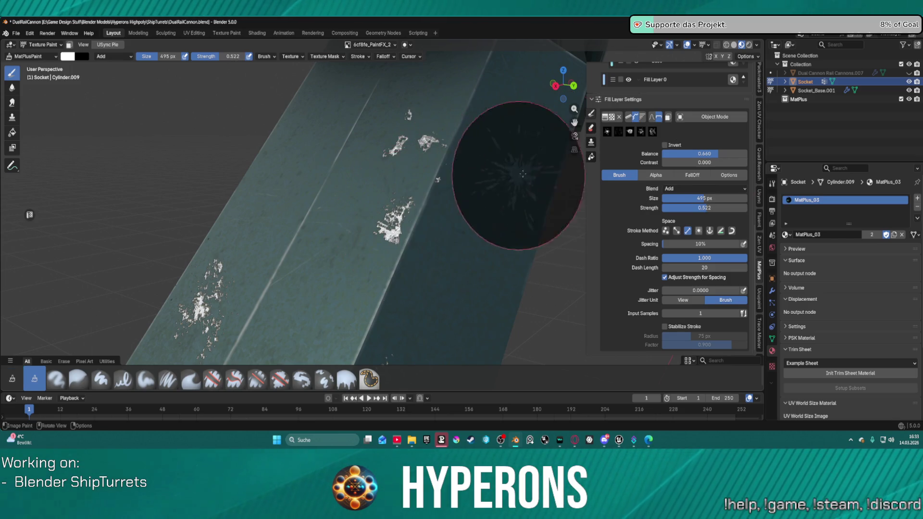
pyautogui.click(641, 134)
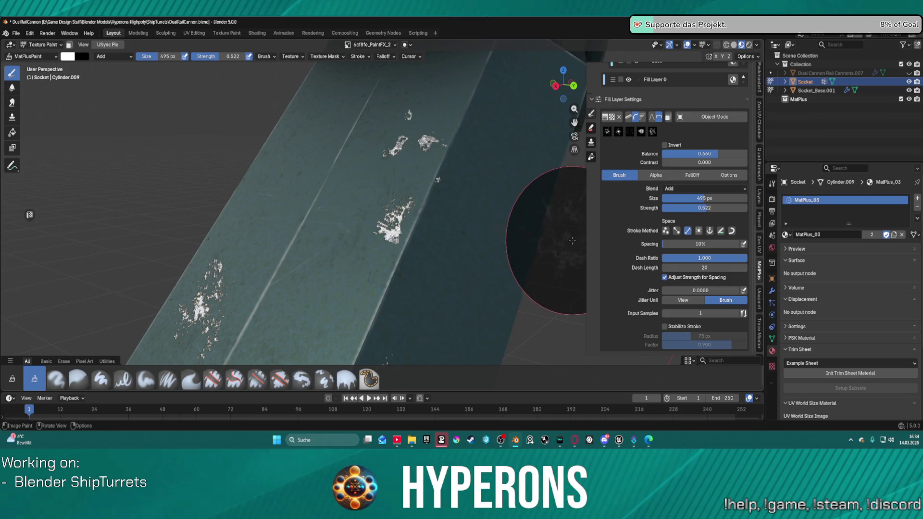
pyautogui.scroll(2, 500, 259)
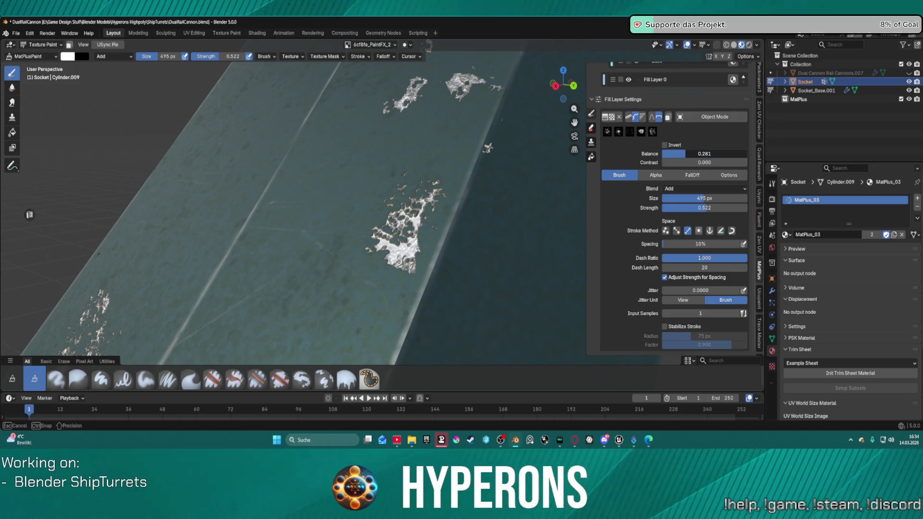
pyautogui.moveTo(704, 153)
pyautogui.mouseDown()
pyautogui.moveTo(747, 154)
pyautogui.moveTo(733, 153)
pyautogui.mouseUp()
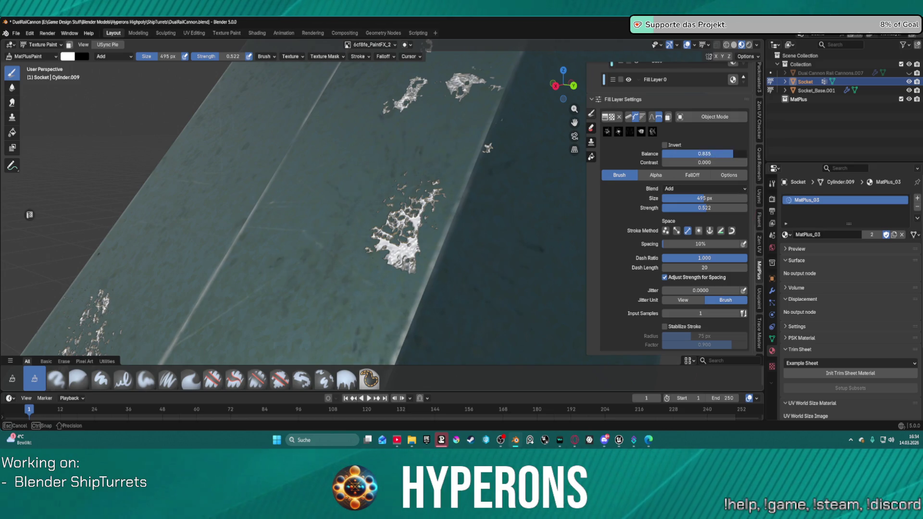
pyautogui.moveTo(495, 237); pyautogui.dragTo(484, 258, button='middle')
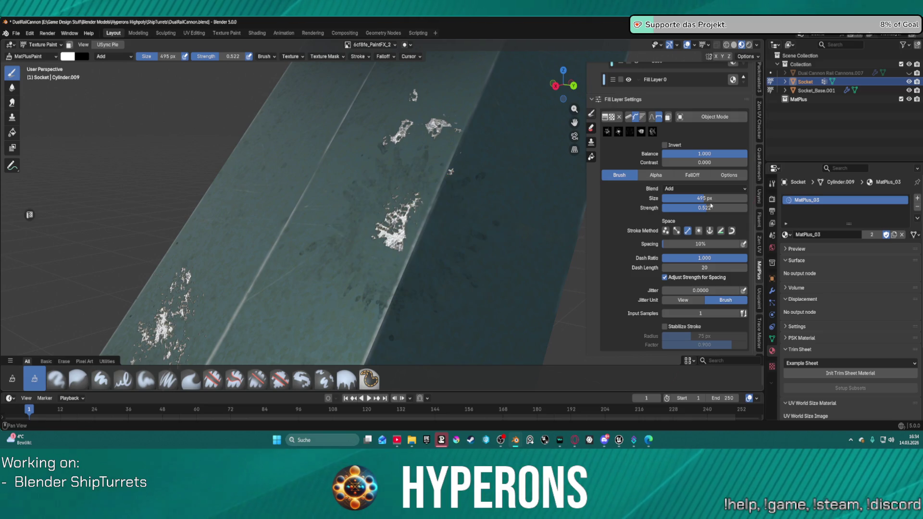
pyautogui.moveTo(705, 208); pyautogui.dragTo(745, 208)
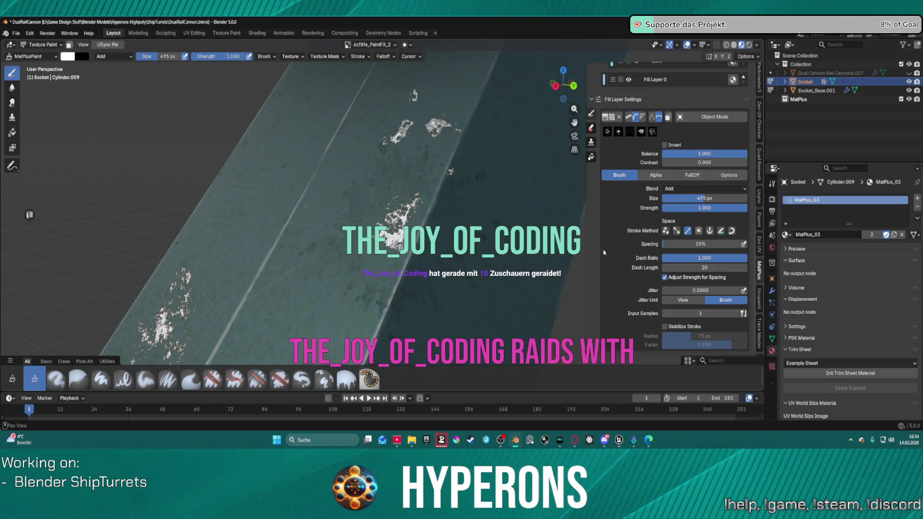
pyautogui.click(704, 188)
# Switch the brush blend from Add back to Mix and view the arm from the front.
pyautogui.click(678, 192)
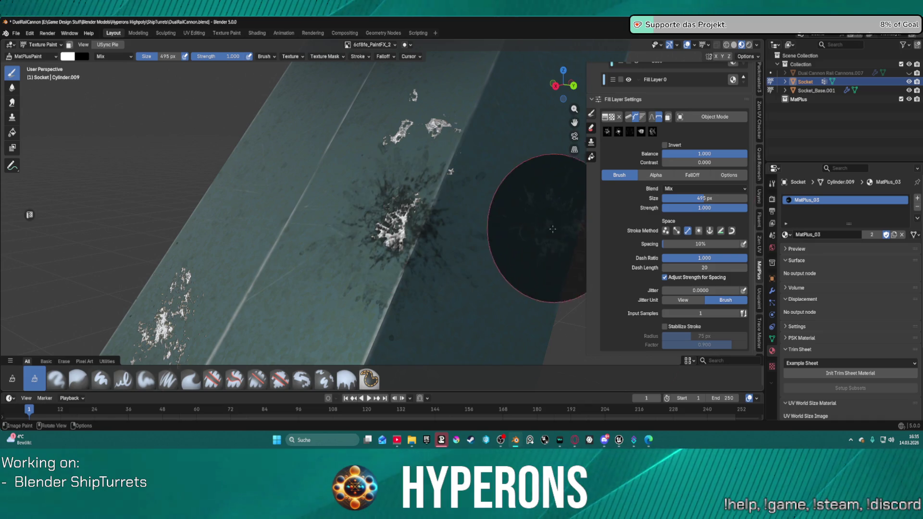
pyautogui.scroll(-5, 539, 264)
pyautogui.moveTo(539, 264)
pyautogui.mouseDown(button='middle')
pyautogui.moveTo(515, 231)
pyautogui.moveTo(556, 244)
pyautogui.mouseUp(button='middle')
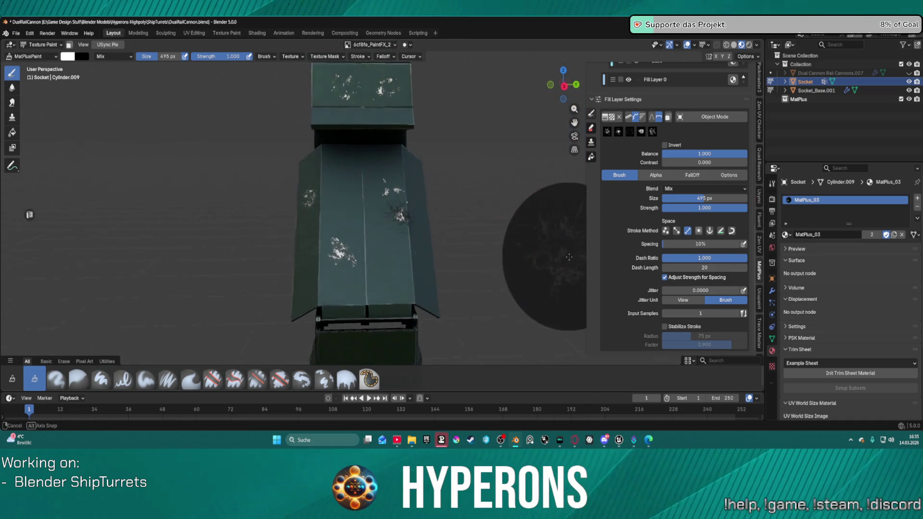
# Test dark splatters on the arm face at 359 px and 261 px, undoing each.
pyautogui.press('[')
pyautogui.press('[')
pyautogui.press('[')
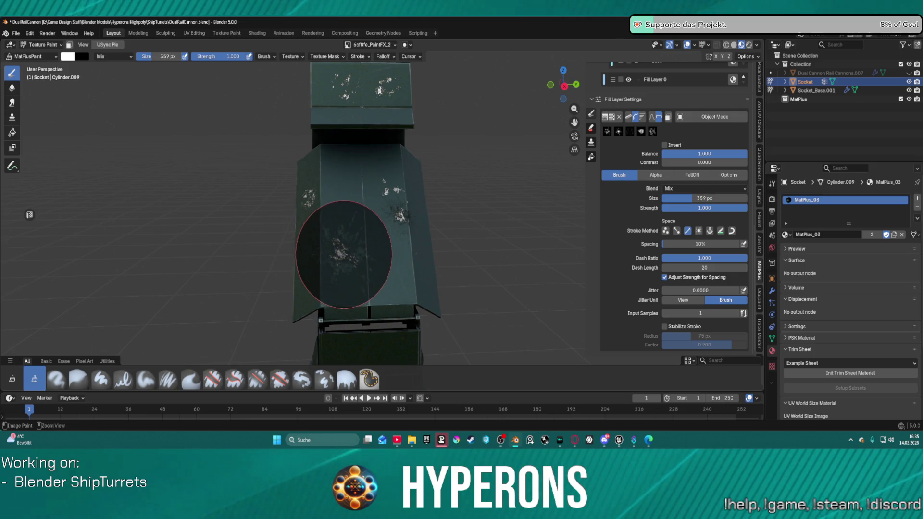
pyautogui.click(343, 256)
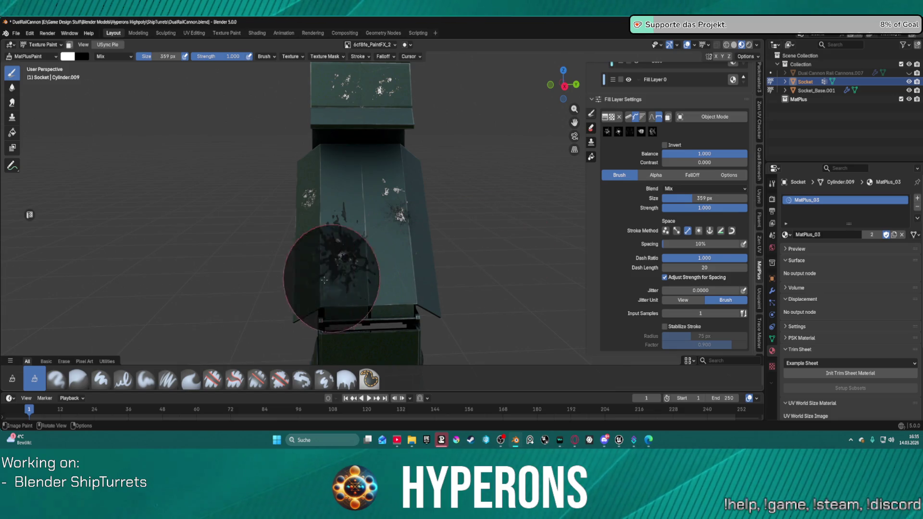
pyautogui.scroll(4, 309, 278)
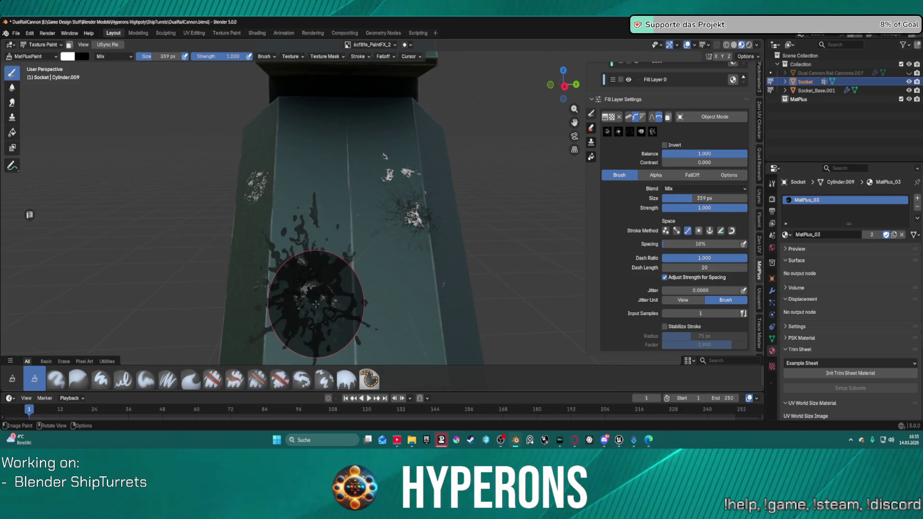
pyautogui.hotkey('ctrl', 'z')
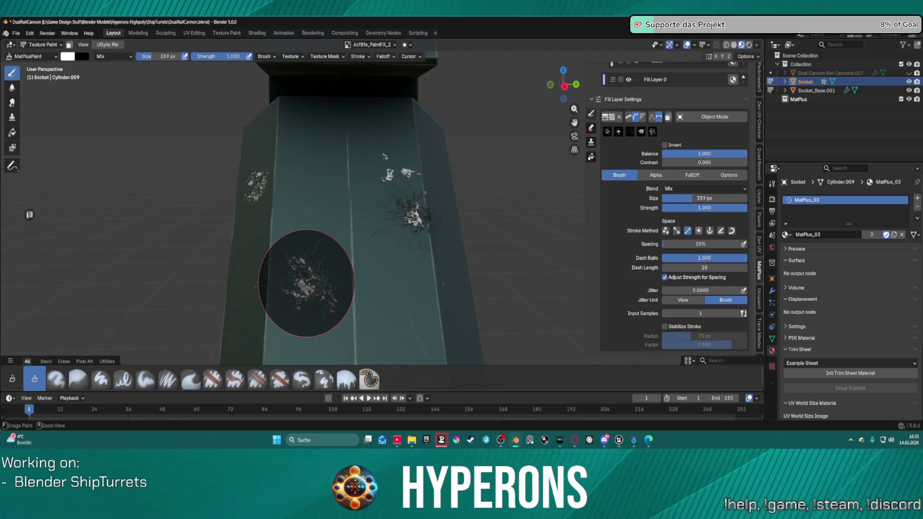
pyautogui.press('[')
pyautogui.press('[')
pyautogui.press('[')
pyautogui.click(309, 282)
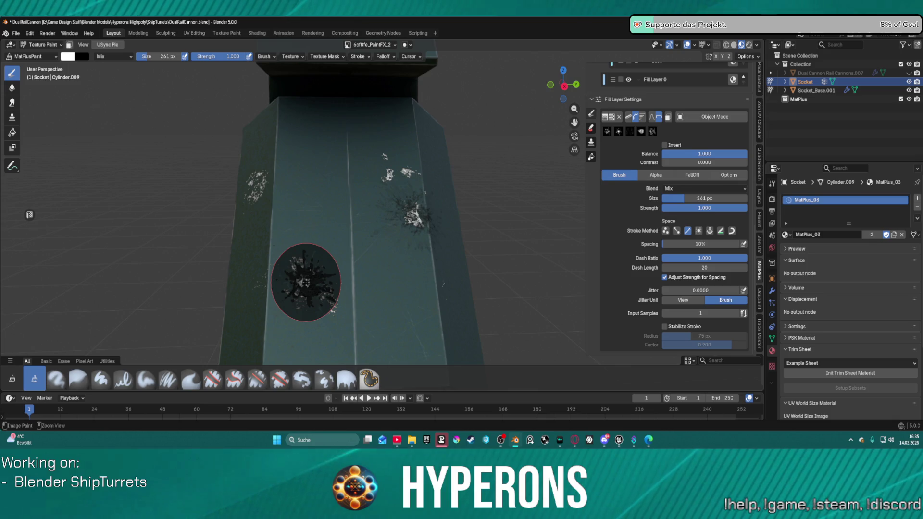
pyautogui.hotkey('ctrl', 'z')
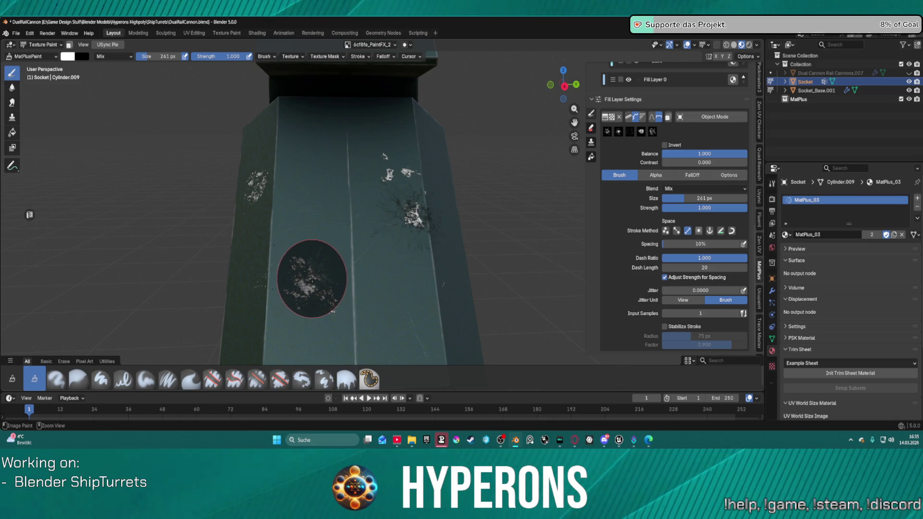
pyautogui.moveTo(411, 215); pyautogui.dragTo(389, 244)
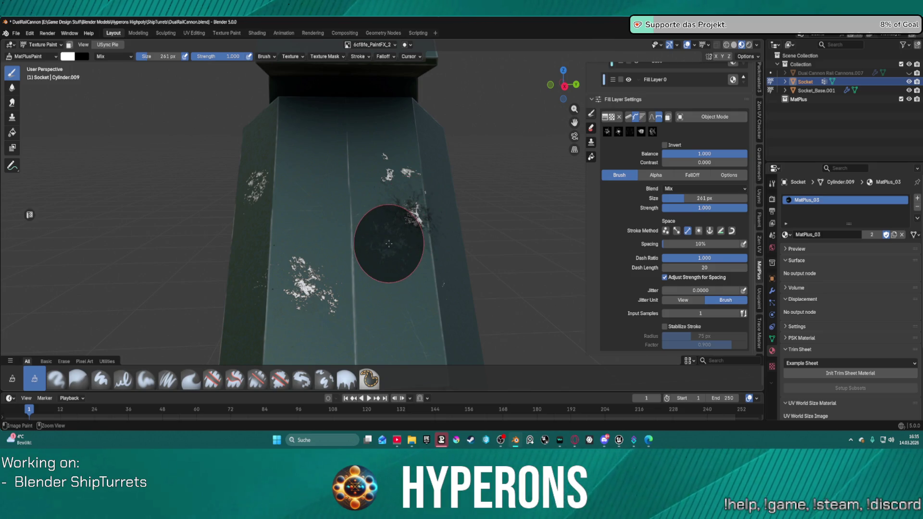
pyautogui.hotkey('ctrl', 'shift', 'z')
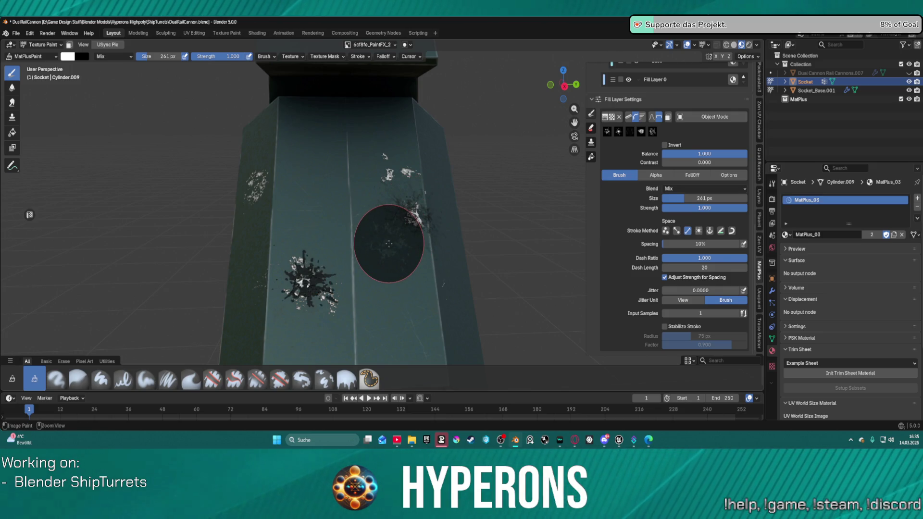
pyautogui.hotkey('ctrl', 'z')
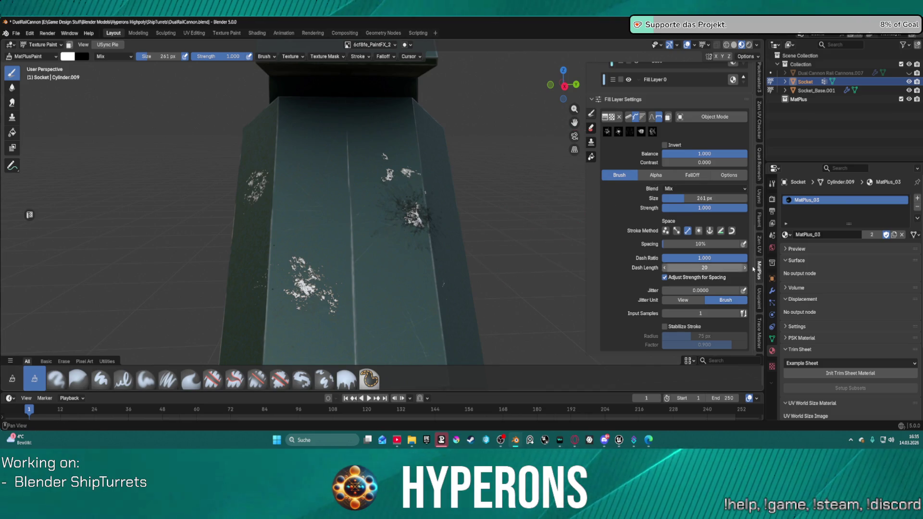
# Resize the brush to 534 px, test a splatter on the plate, and undo it.
pyautogui.moveTo(404, 257)
pyautogui.mouseDown(button='middle')
pyautogui.moveTo(382, 267)
pyautogui.moveTo(571, 249)
pyautogui.moveTo(506, 247)
pyautogui.moveTo(504, 205)
pyautogui.moveTo(400, 216)
pyautogui.moveTo(443, 248)
pyautogui.mouseUp(button='middle')
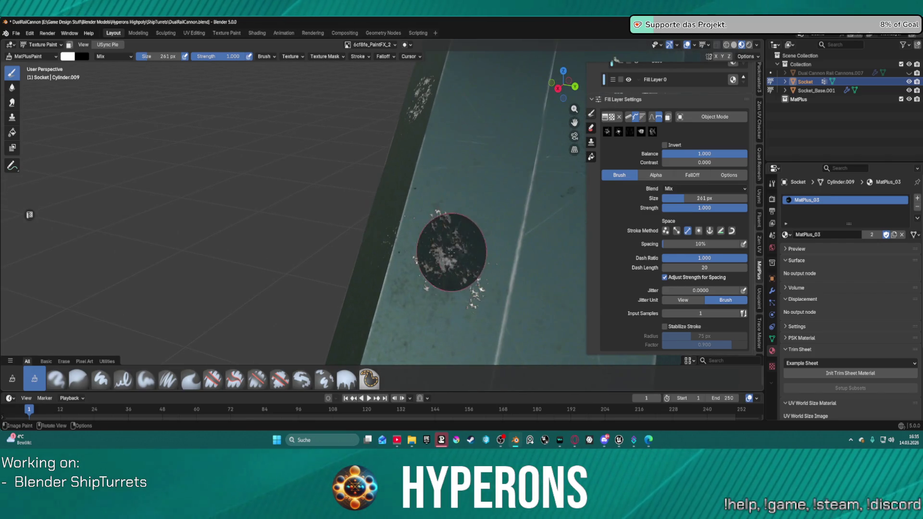
pyautogui.press('f')
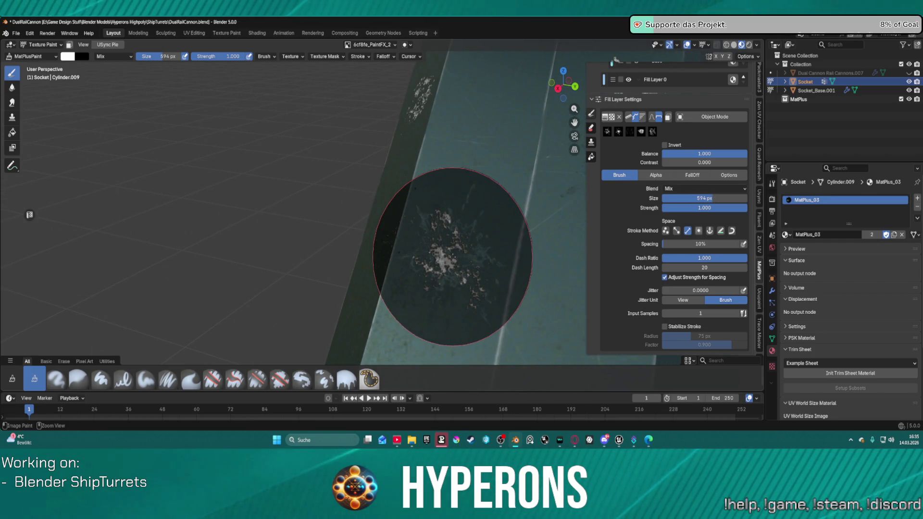
pyautogui.click(521, 250)
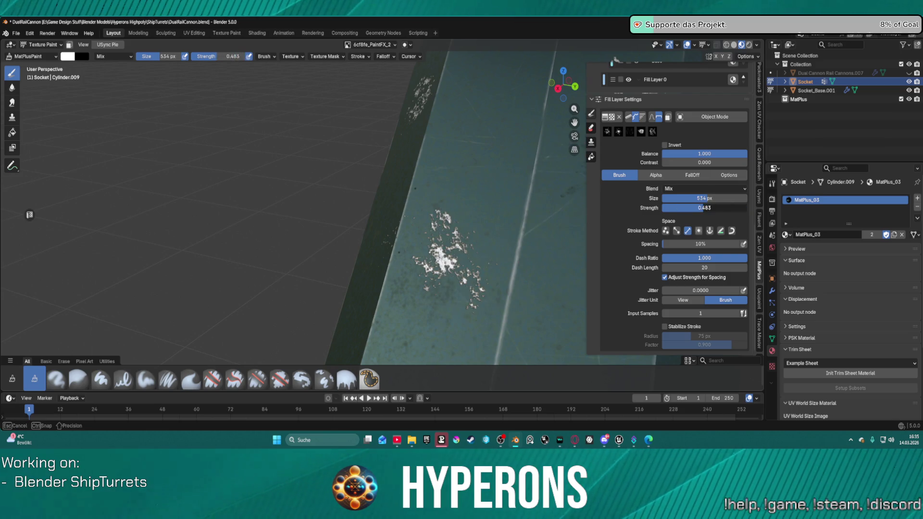
pyautogui.click(461, 286)
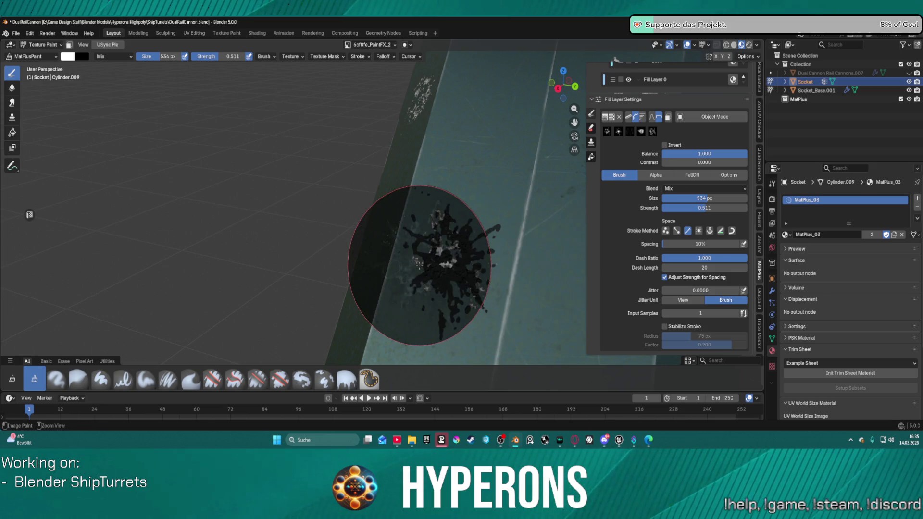
pyautogui.hotkey('ctrl', 'z')
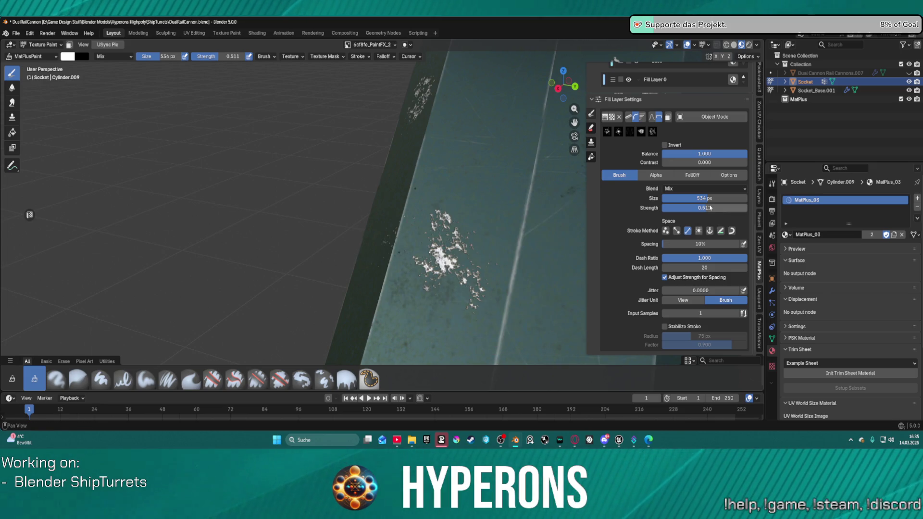
# Lower the brush strength to 0.019, trying and undoing further splatters on the plate.
pyautogui.moveTo(704, 208); pyautogui.dragTo(667, 211)
pyautogui.click(451, 265)
pyautogui.click(505, 223)
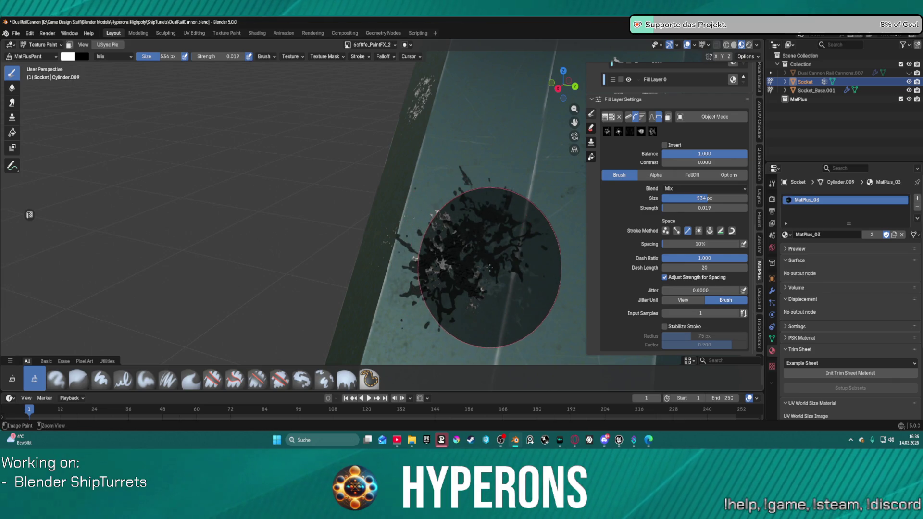
pyautogui.hotkey('ctrl', 'z')
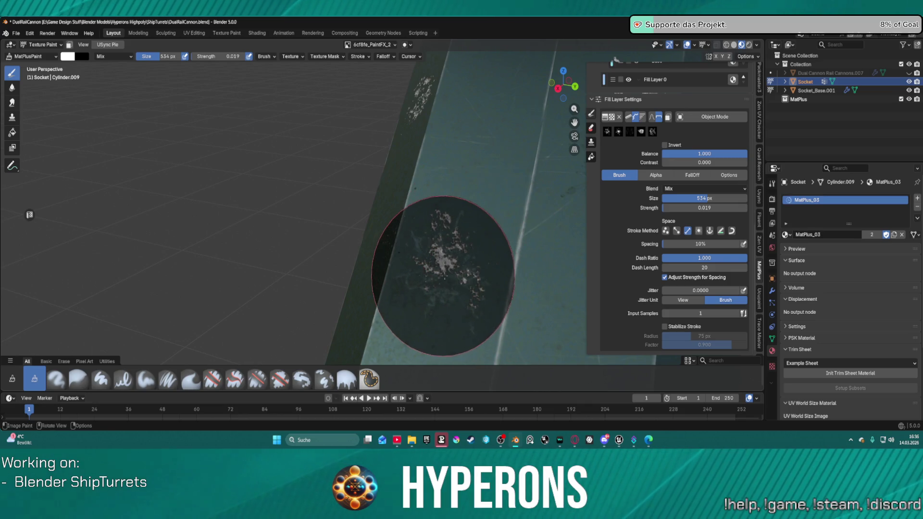
pyautogui.keyDown('shift'); pyautogui.moveTo(433, 247); pyautogui.dragTo(464, 176, button='middle'); pyautogui.keyUp('shift')
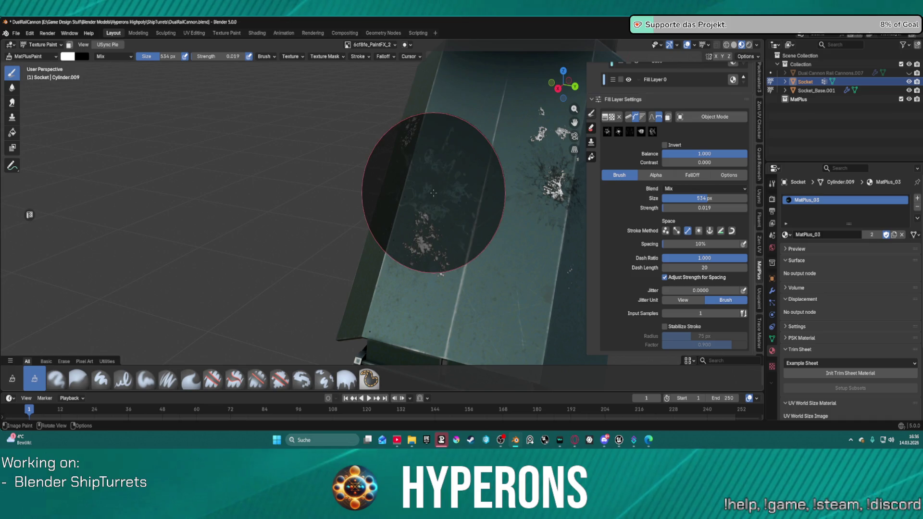
pyautogui.moveTo(408, 189)
pyautogui.mouseDown(button='middle')
pyautogui.moveTo(423, 165)
pyautogui.moveTo(433, 206)
pyautogui.moveTo(381, 237)
pyautogui.moveTo(414, 234)
pyautogui.moveTo(371, 196)
pyautogui.moveTo(360, 124)
pyautogui.moveTo(394, 199)
pyautogui.mouseUp(button='middle')
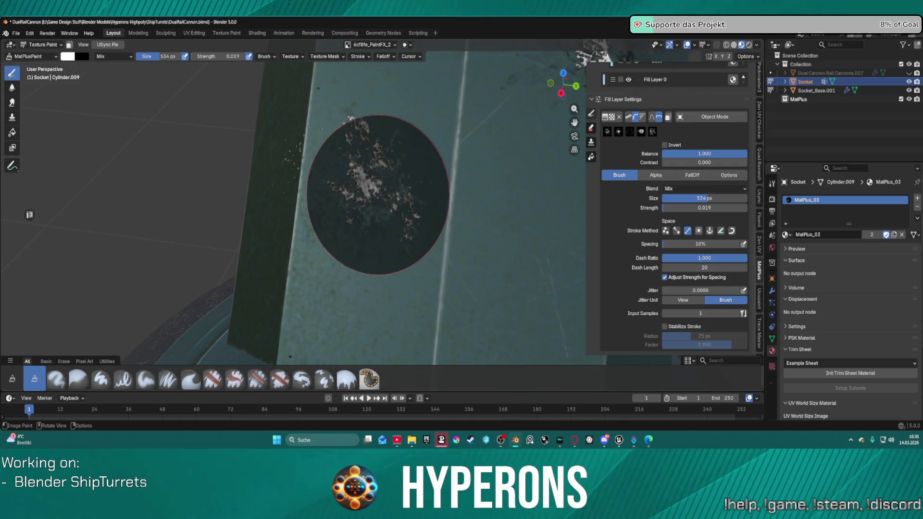
pyautogui.click(386, 193)
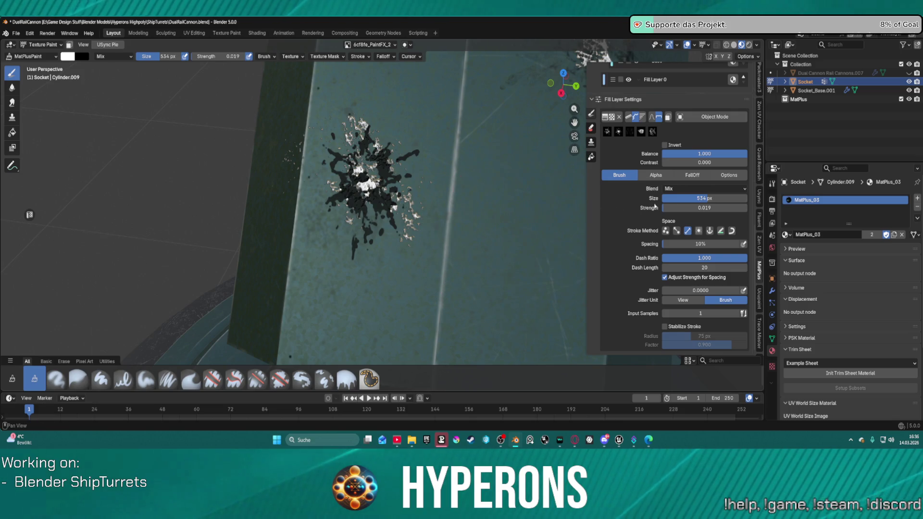
pyautogui.hotkey('ctrl', 'z')
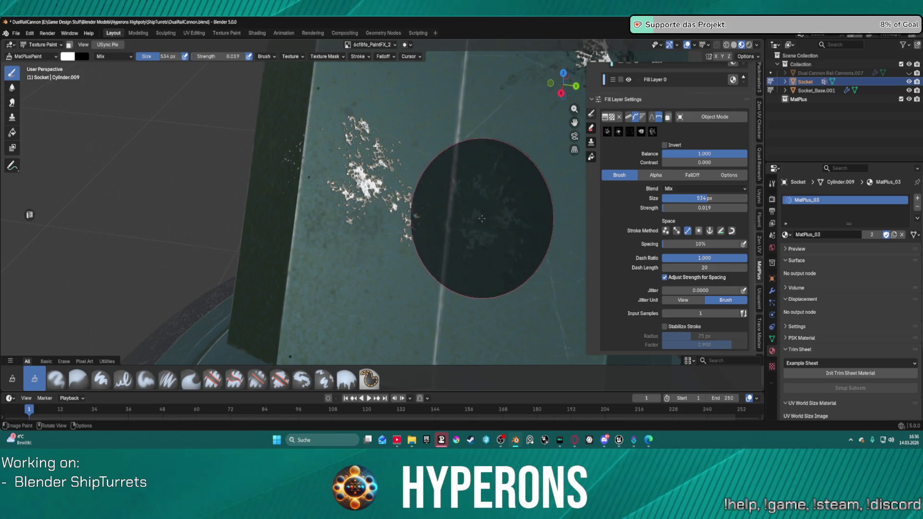
pyautogui.click(703, 188)
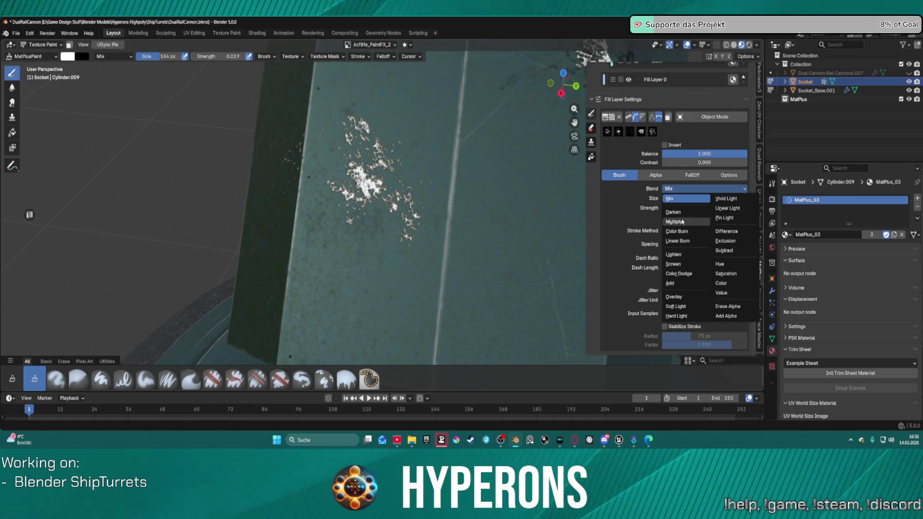
# Set the brush blend to Add, paint a splatter on the plate, and undo the oversized one.
pyautogui.click(689, 285)
pyautogui.click(364, 184)
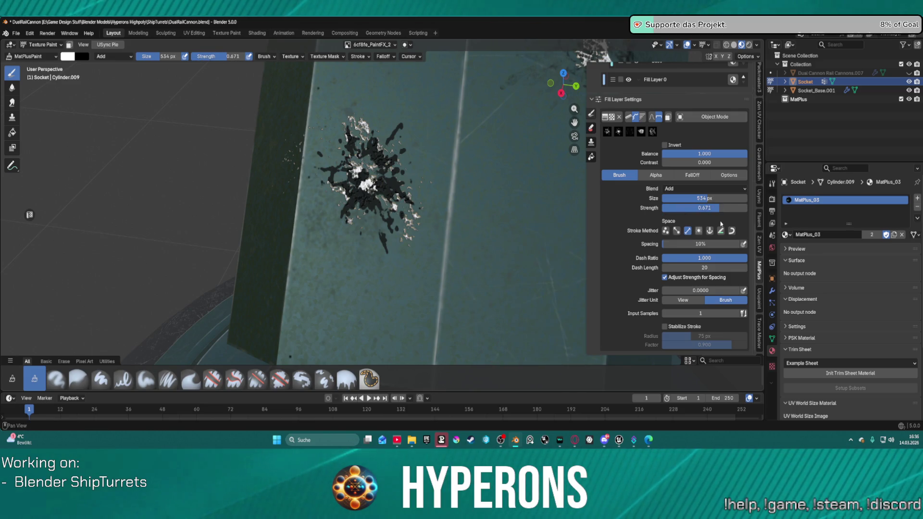
pyautogui.moveTo(394, 193)
pyautogui.mouseDown()
pyautogui.moveTo(411, 218)
pyautogui.moveTo(436, 209)
pyautogui.moveTo(387, 200)
pyautogui.mouseUp()
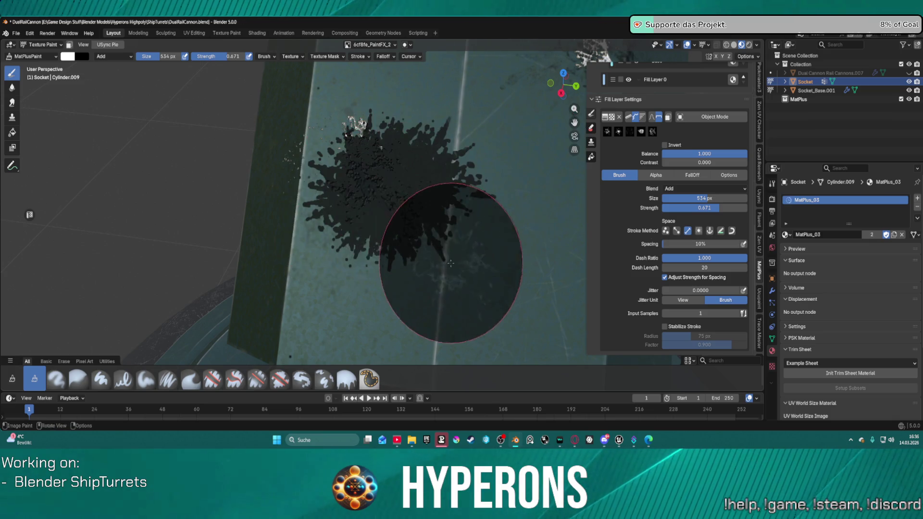
pyautogui.hotkey('ctrl', 'z')
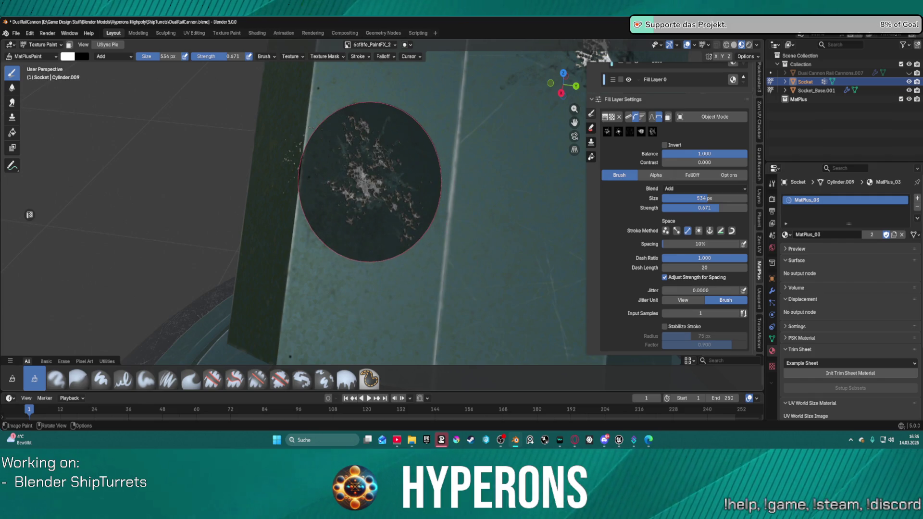
# Lower the brush strength to about 0.006 and paint faint splatters around the chip patches.
pyautogui.moveTo(361, 175); pyautogui.dragTo(360, 186, button='middle')
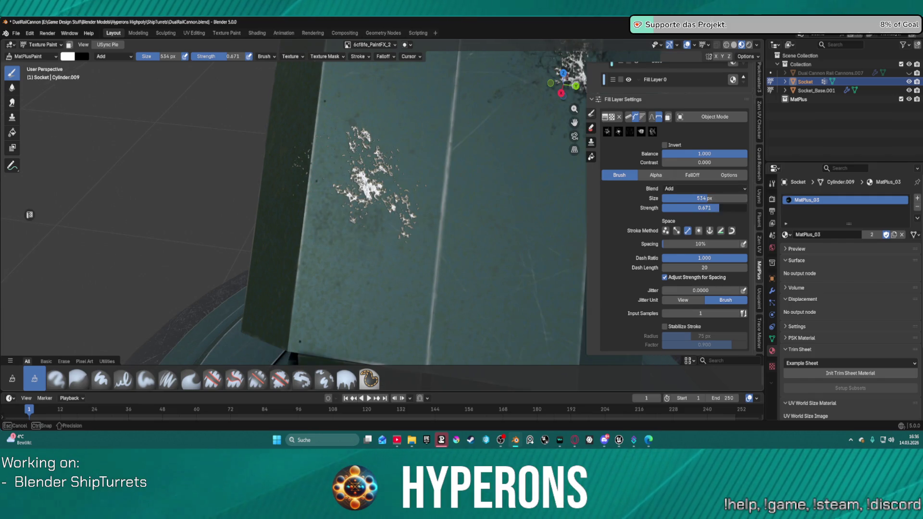
pyautogui.moveTo(704, 208); pyautogui.dragTo(707, 208)
pyautogui.moveTo(377, 212); pyautogui.dragTo(367, 191)
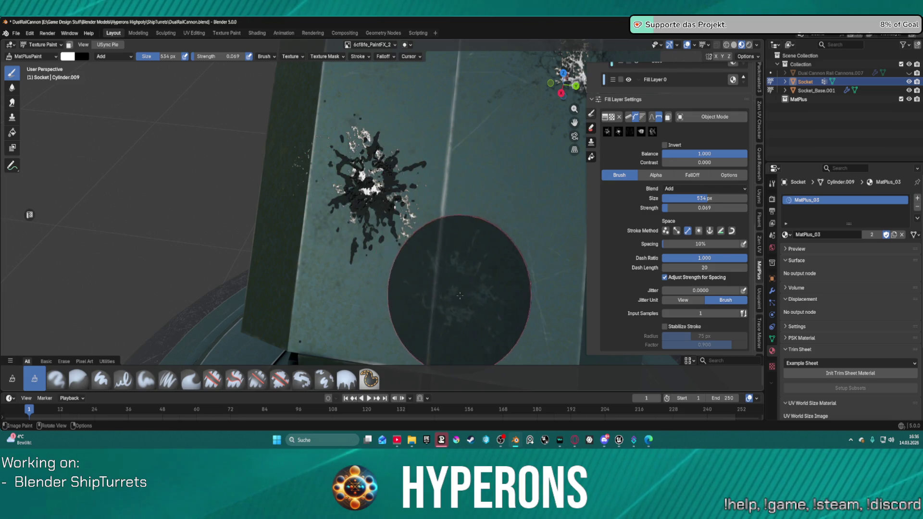
pyautogui.moveTo(704, 208); pyautogui.dragTo(692, 208)
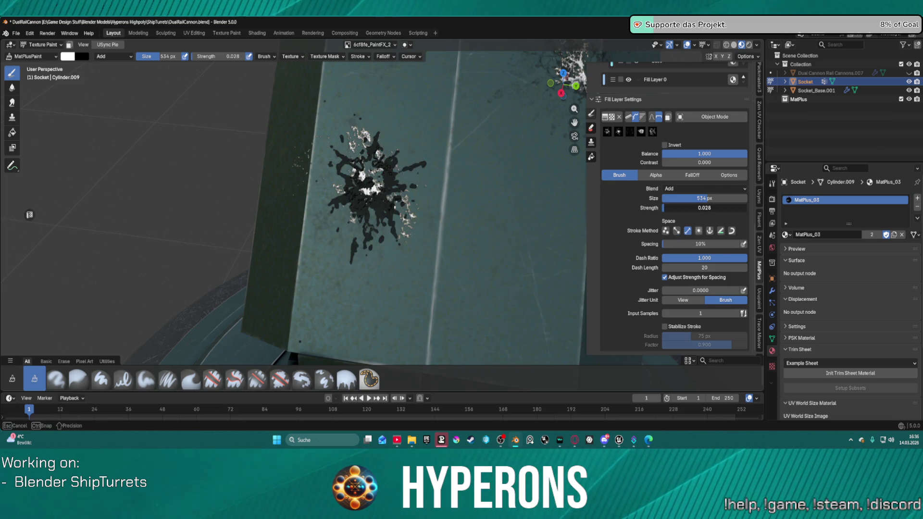
pyautogui.click(373, 298)
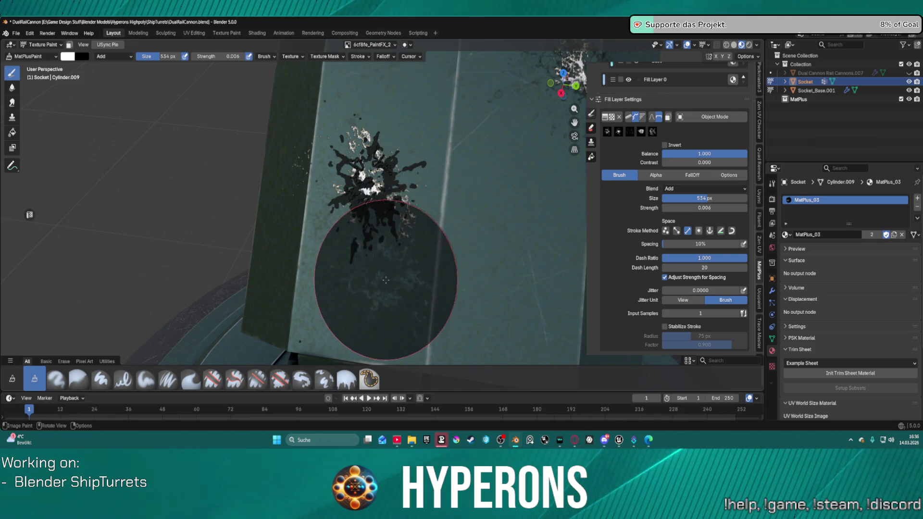
pyautogui.moveTo(534, 255)
pyautogui.mouseDown(button='middle')
pyautogui.moveTo(544, 223)
pyautogui.moveTo(530, 243)
pyautogui.moveTo(451, 220)
pyautogui.moveTo(437, 206)
pyautogui.moveTo(443, 221)
pyautogui.moveTo(532, 216)
pyautogui.moveTo(598, 184)
pyautogui.moveTo(421, 212)
pyautogui.moveTo(482, 192)
pyautogui.moveTo(504, 212)
pyautogui.mouseUp(button='middle')
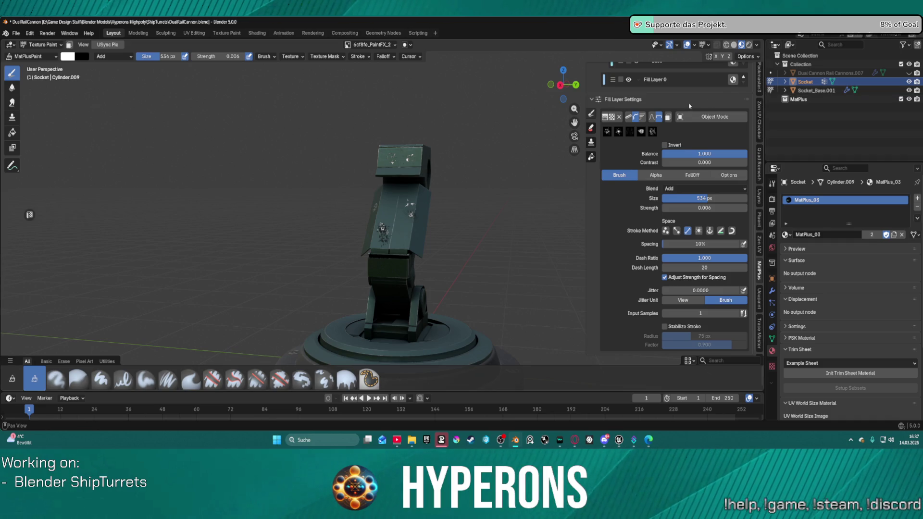
pyautogui.scroll(15, 681, 159)
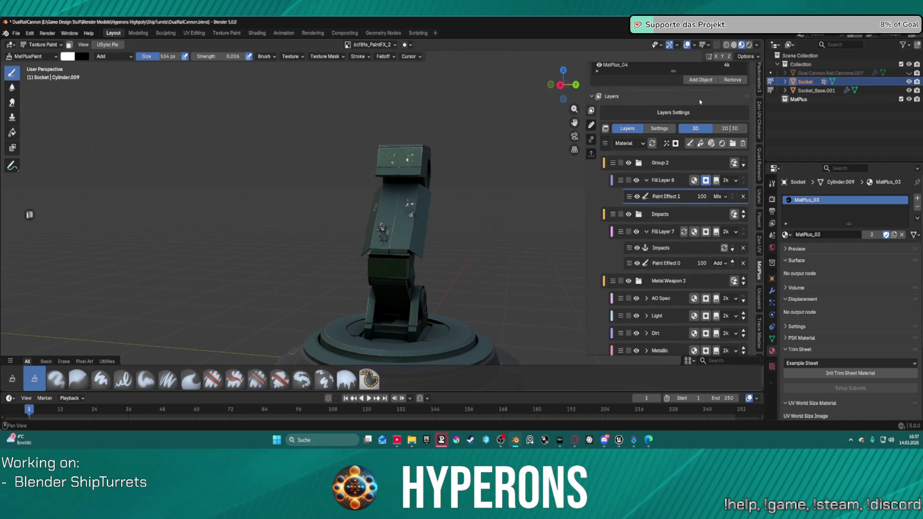
pyautogui.scroll(-1, 709, 102)
pyautogui.click(908, 73)
pyautogui.moveTo(509, 115)
pyautogui.mouseDown(button='middle')
pyautogui.moveTo(432, 145)
pyautogui.moveTo(464, 144)
pyautogui.moveTo(494, 210)
pyautogui.mouseUp(button='middle')
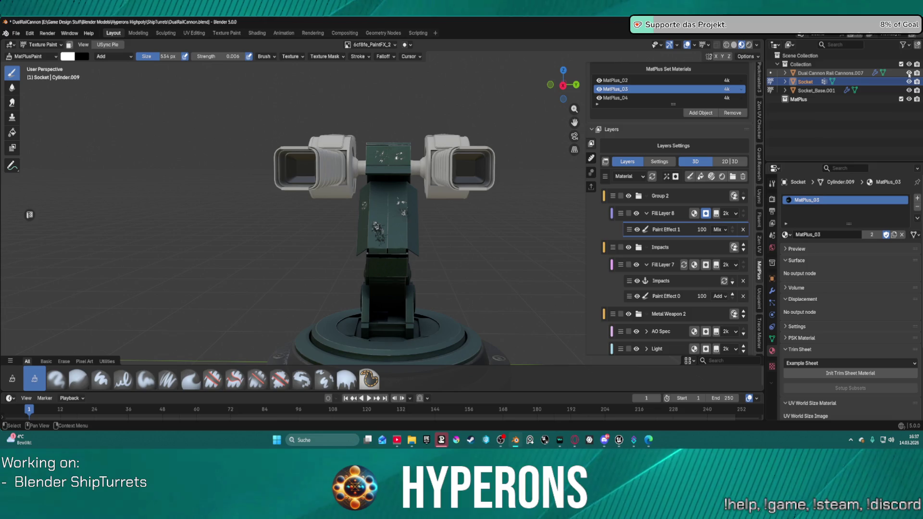
pyautogui.click(909, 73)
pyautogui.scroll(6, 383, 290)
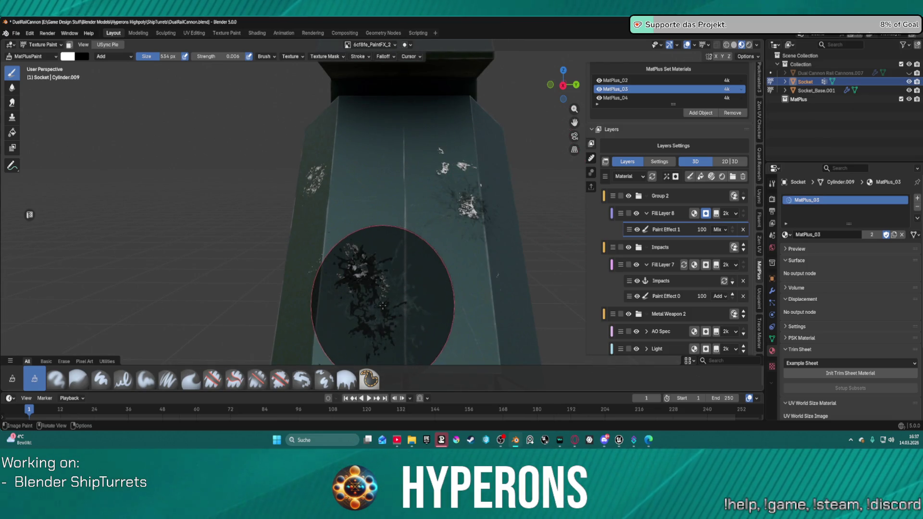
pyautogui.moveTo(383, 305); pyautogui.dragTo(556, 216, button='middle')
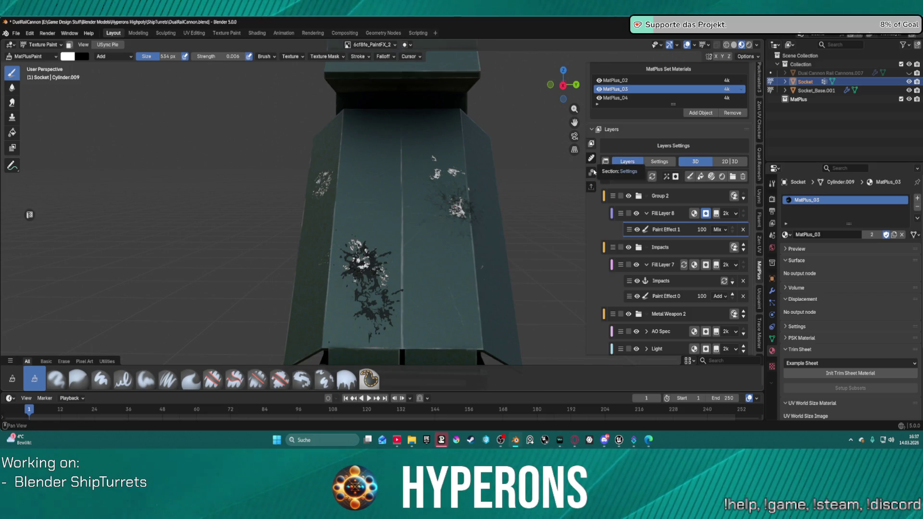
pyautogui.scroll(-3, 688, 191)
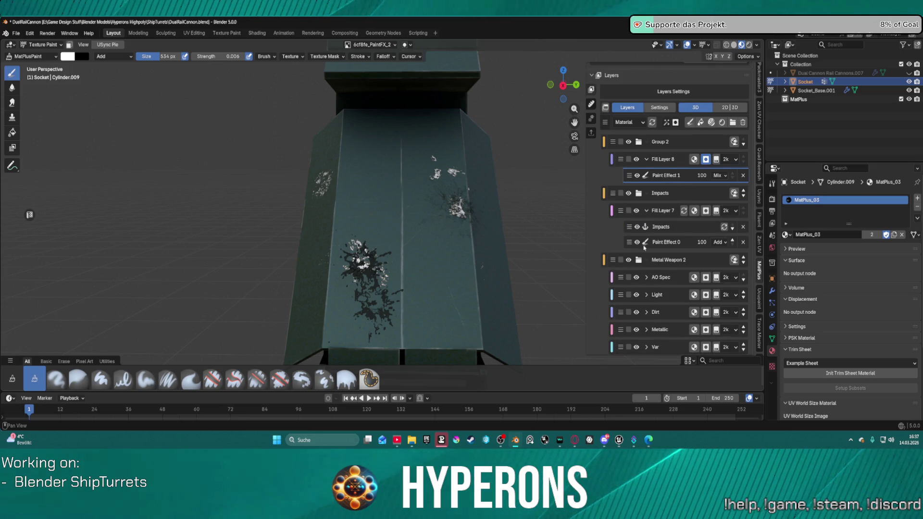
pyautogui.click(644, 244)
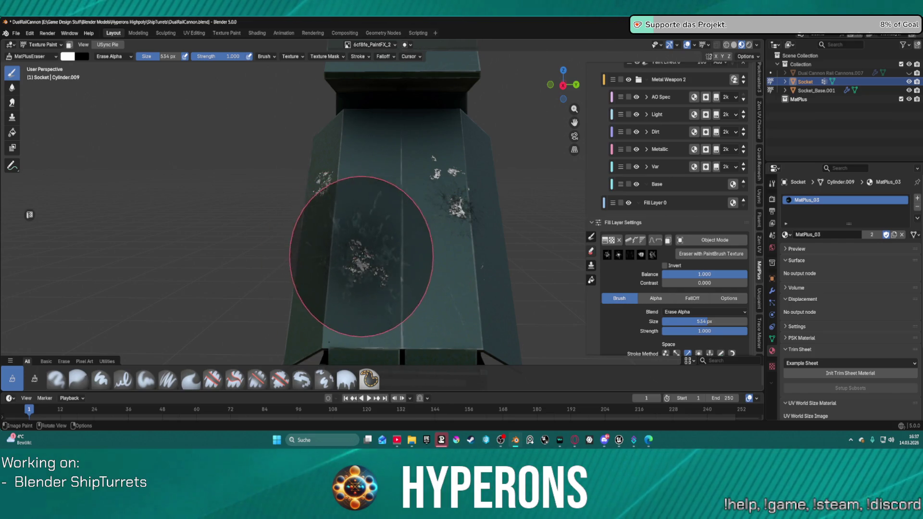
pyautogui.scroll(2, 358, 282)
pyautogui.scroll(1, 356, 289)
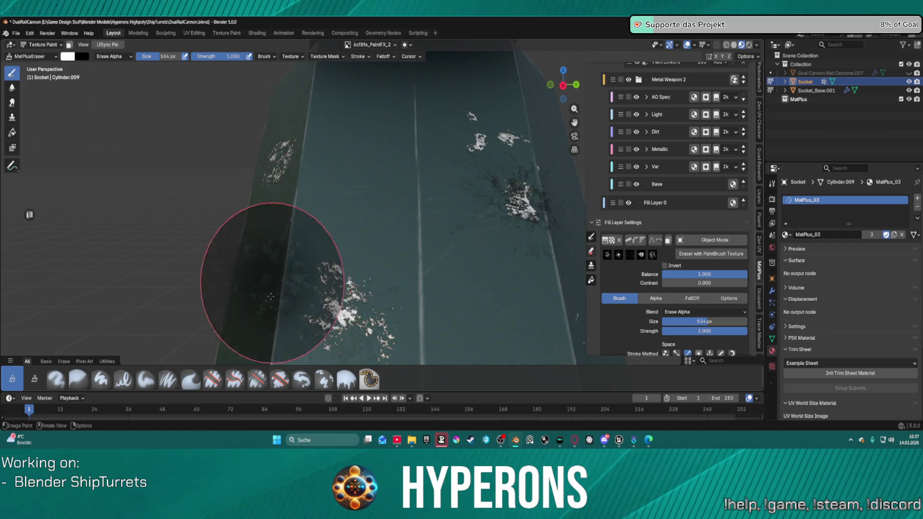
pyautogui.moveTo(361, 308)
pyautogui.mouseDown(button='middle')
pyautogui.moveTo(381, 199)
pyautogui.moveTo(412, 200)
pyautogui.moveTo(379, 238)
pyautogui.moveTo(362, 239)
pyautogui.mouseUp(button='middle')
pyautogui.scroll(3, 662, 91)
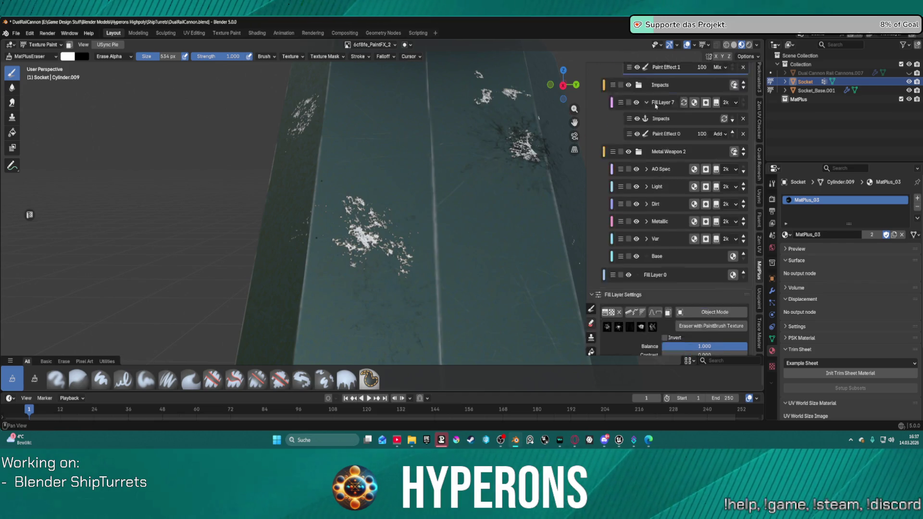
pyautogui.scroll(-3, 638, 181)
pyautogui.click(591, 238)
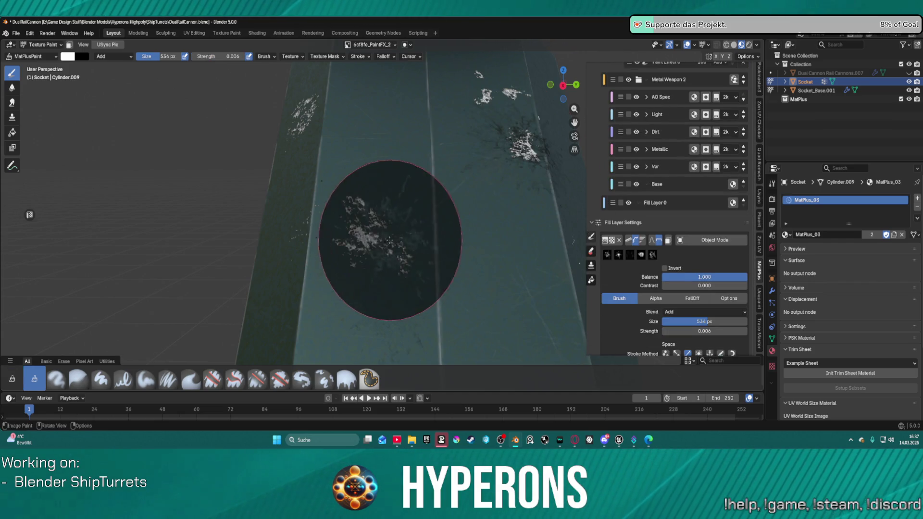
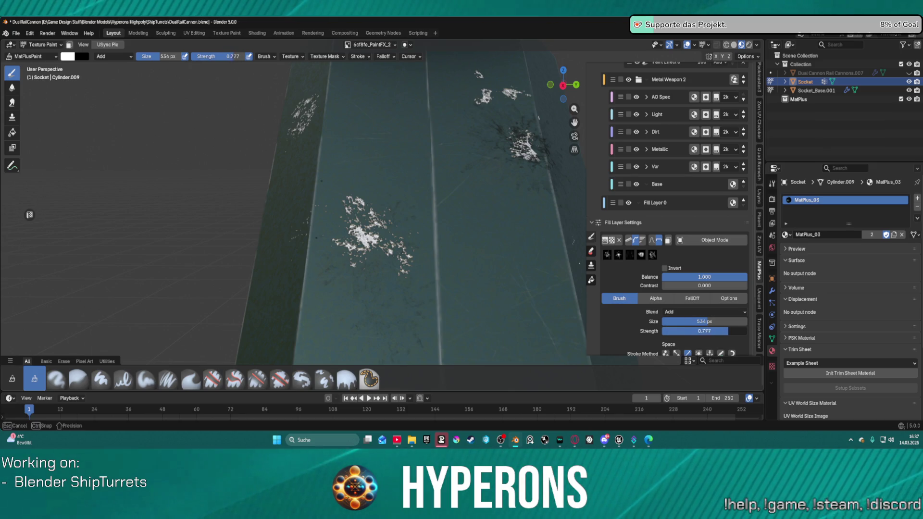
# Set brush strength to 0.639 and paint dark grunge splotches onto the turret arm face.
pyautogui.click(381, 235)
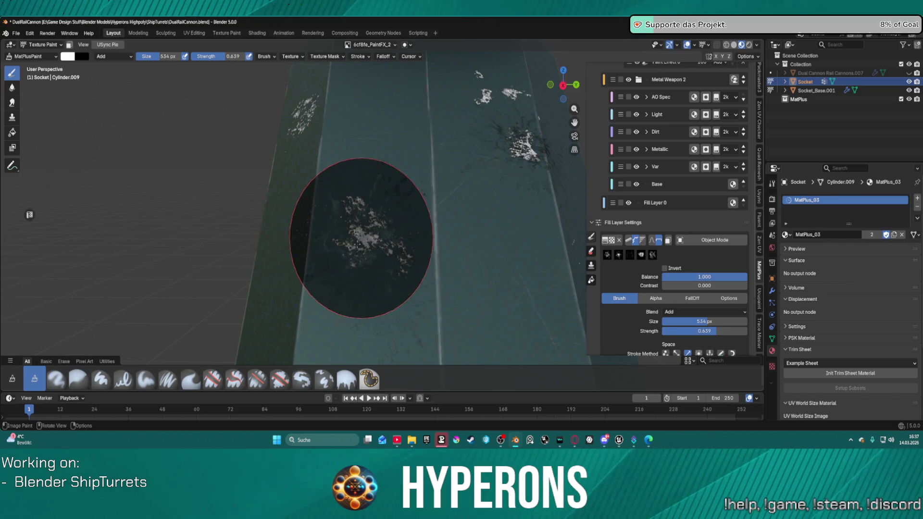
pyautogui.moveTo(419, 256); pyautogui.dragTo(522, 275, button='middle')
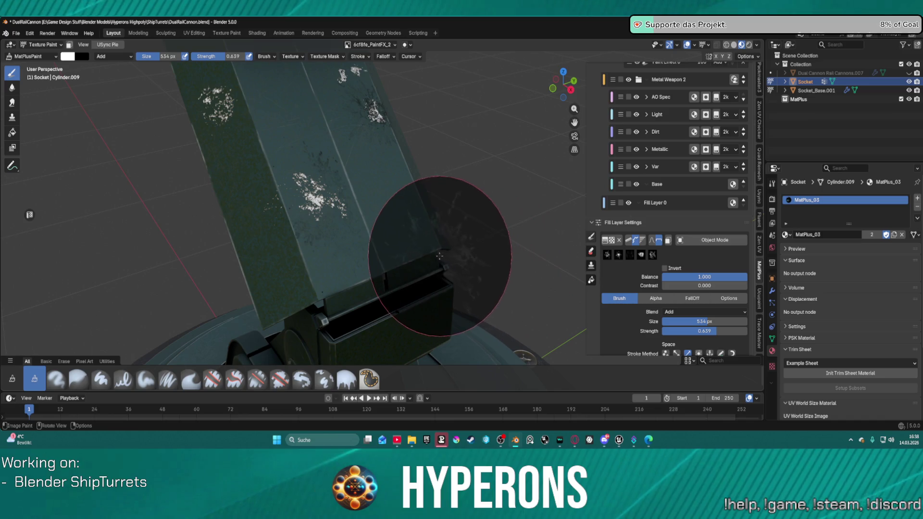
pyautogui.moveTo(329, 197)
pyautogui.keyDown('ctrl'); pyautogui.mouseDown()
pyautogui.moveTo(346, 169)
pyautogui.moveTo(326, 177)
pyautogui.mouseUp(); pyautogui.keyUp('ctrl')
pyautogui.moveTo(430, 314)
pyautogui.mouseDown(button='middle')
pyautogui.moveTo(360, 268)
pyautogui.moveTo(381, 186)
pyautogui.moveTo(405, 191)
pyautogui.moveTo(396, 334)
pyautogui.mouseUp(button='middle')
# Toggle from MatPlusEraser back to MatPlusPaint and bring up the brush Blend mode list.
pyautogui.click(592, 251)
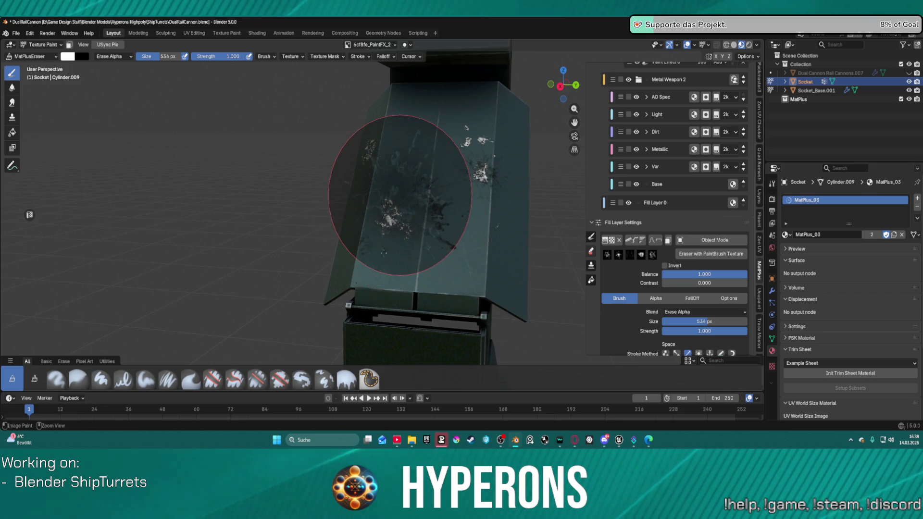
pyautogui.moveTo(391, 227)
pyautogui.mouseDown(button='middle')
pyautogui.moveTo(471, 252)
pyautogui.moveTo(340, 182)
pyautogui.moveTo(333, 206)
pyautogui.mouseUp(button='middle')
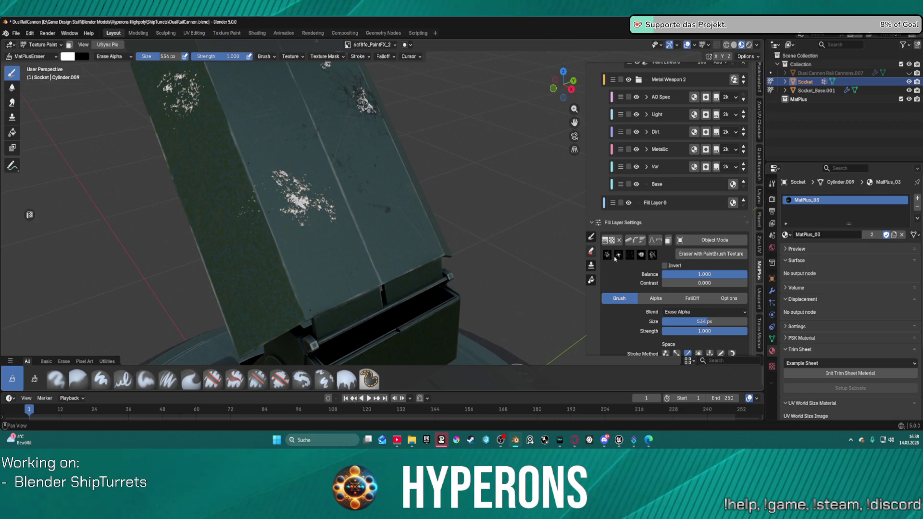
pyautogui.click(591, 237)
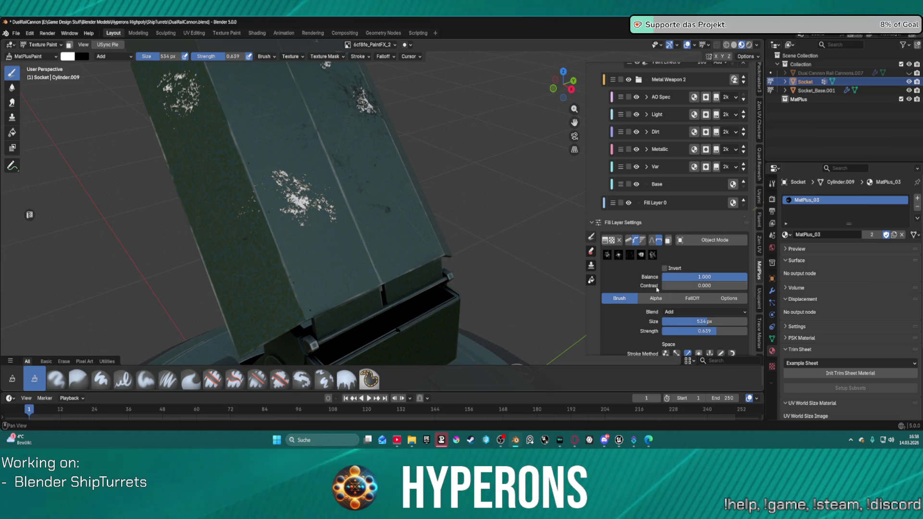
pyautogui.scroll(-3, 657, 289)
pyautogui.click(718, 260)
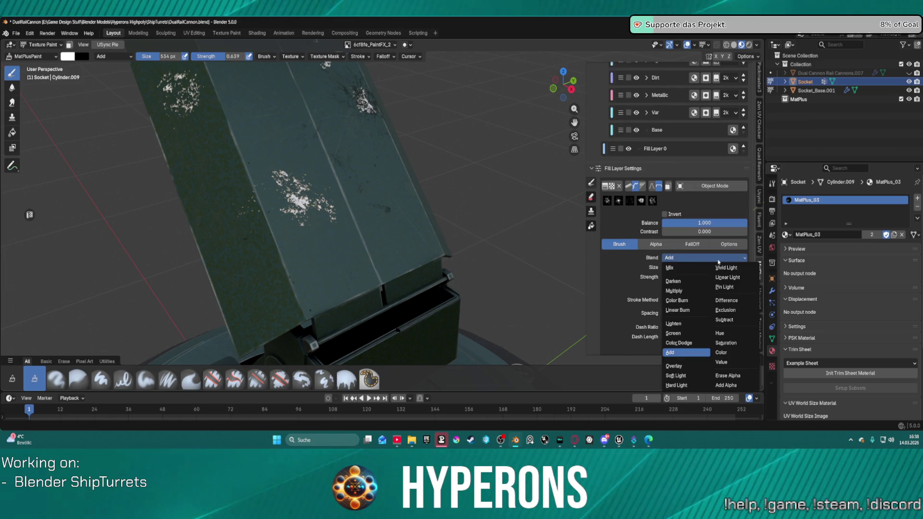
# Switch the brush to Mix blending, stamp a dark splatter on the arm, then erase.
pyautogui.click(672, 270)
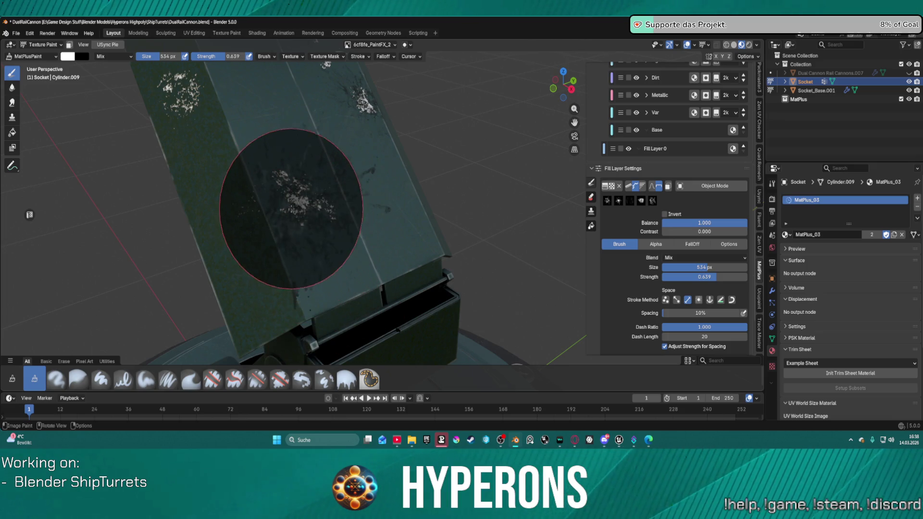
pyautogui.moveTo(303, 196)
pyautogui.mouseDown(button='middle')
pyautogui.moveTo(515, 243)
pyautogui.moveTo(435, 255)
pyautogui.moveTo(422, 165)
pyautogui.moveTo(457, 102)
pyautogui.moveTo(531, 82)
pyautogui.moveTo(505, 114)
pyautogui.moveTo(325, 144)
pyautogui.mouseUp(button='middle')
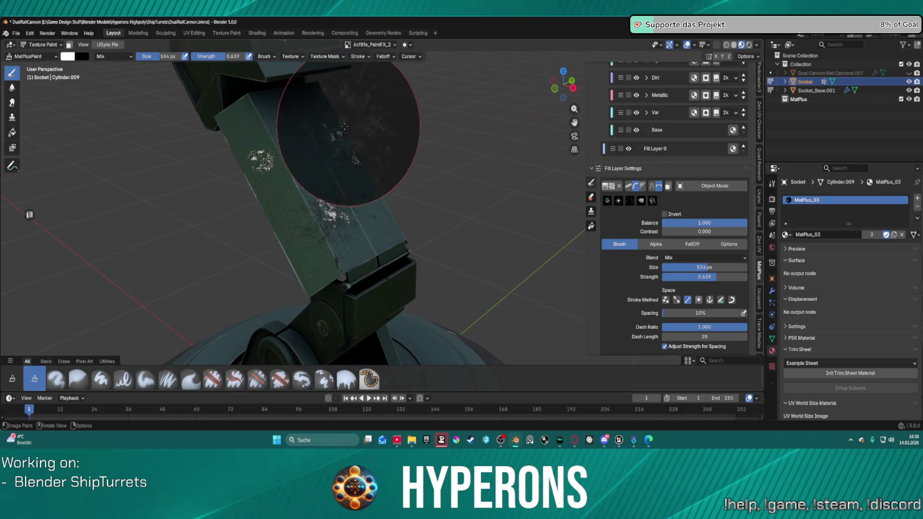
pyautogui.click(255, 167)
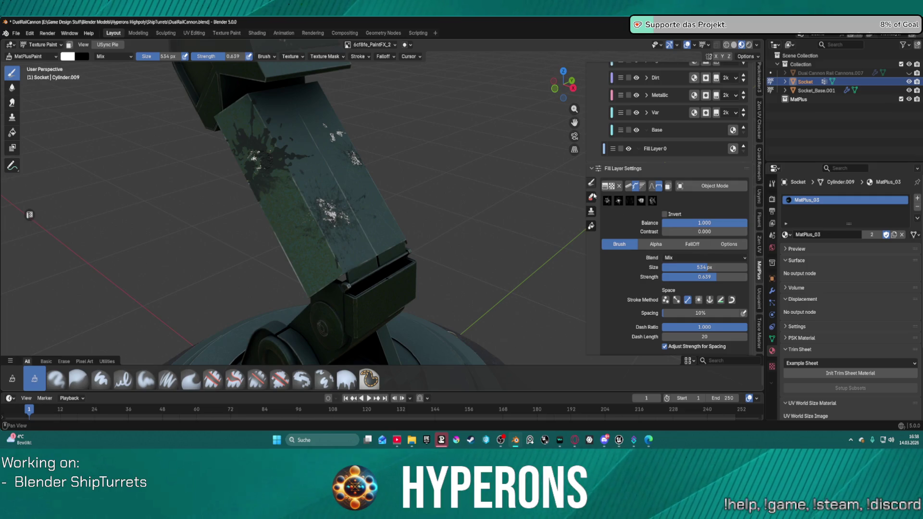
pyautogui.click(591, 197)
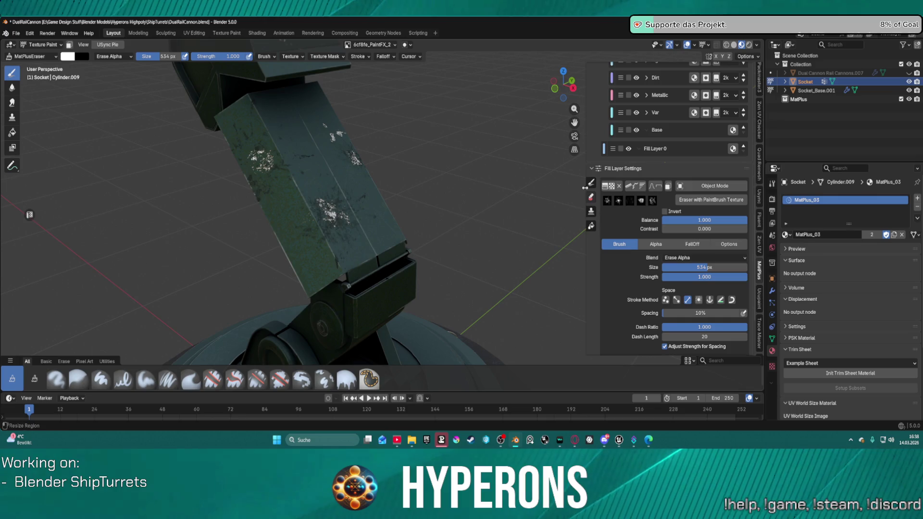
# Stamp another dark splatter on the beam, then switch to MatPlusEraser around the socket.
pyautogui.click(35, 380)
pyautogui.scroll(3, 196, 143)
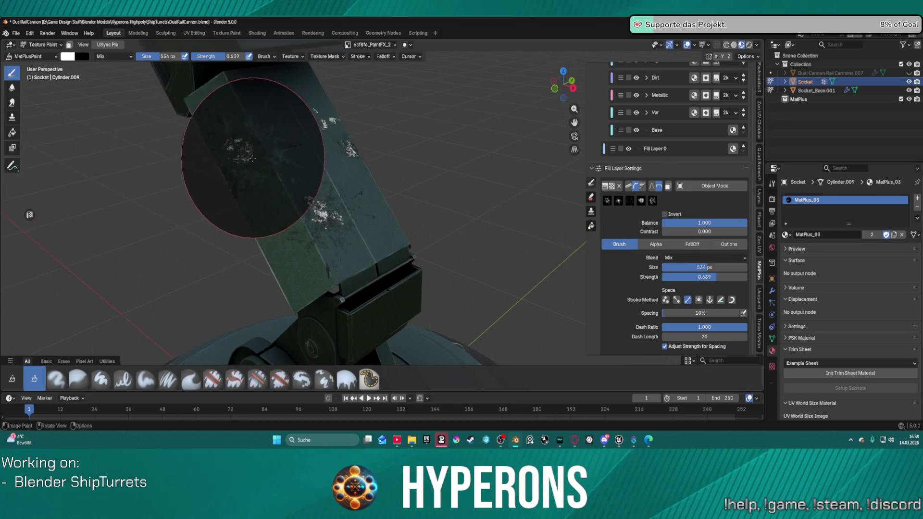
pyautogui.moveTo(196, 142)
pyautogui.keyDown('shift'); pyautogui.mouseDown(button='middle')
pyautogui.moveTo(351, 196)
pyautogui.moveTo(306, 175)
pyautogui.mouseUp(button='middle'); pyautogui.keyUp('shift')
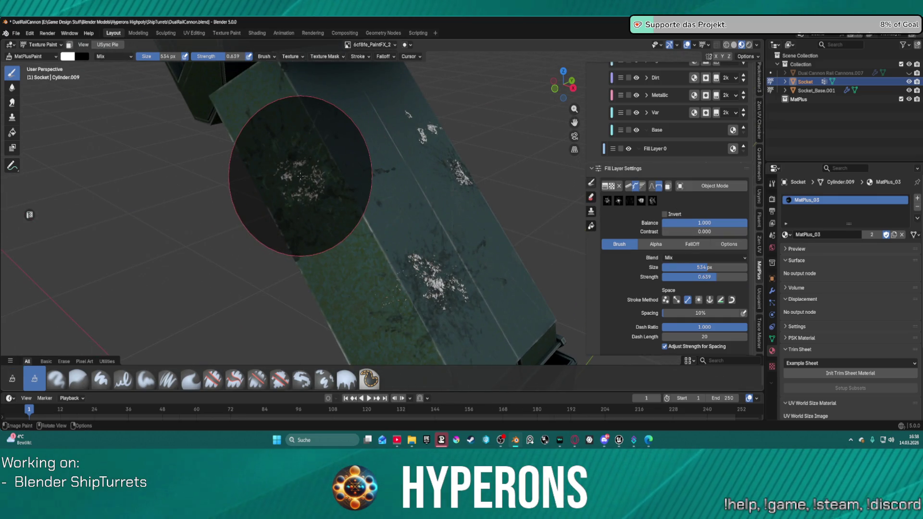
pyautogui.moveTo(453, 208)
pyautogui.mouseDown(button='middle')
pyautogui.moveTo(525, 227)
pyautogui.moveTo(509, 194)
pyautogui.moveTo(474, 168)
pyautogui.moveTo(455, 212)
pyautogui.moveTo(462, 196)
pyautogui.moveTo(534, 214)
pyautogui.moveTo(529, 271)
pyautogui.moveTo(474, 254)
pyautogui.moveTo(464, 270)
pyautogui.mouseUp(button='middle')
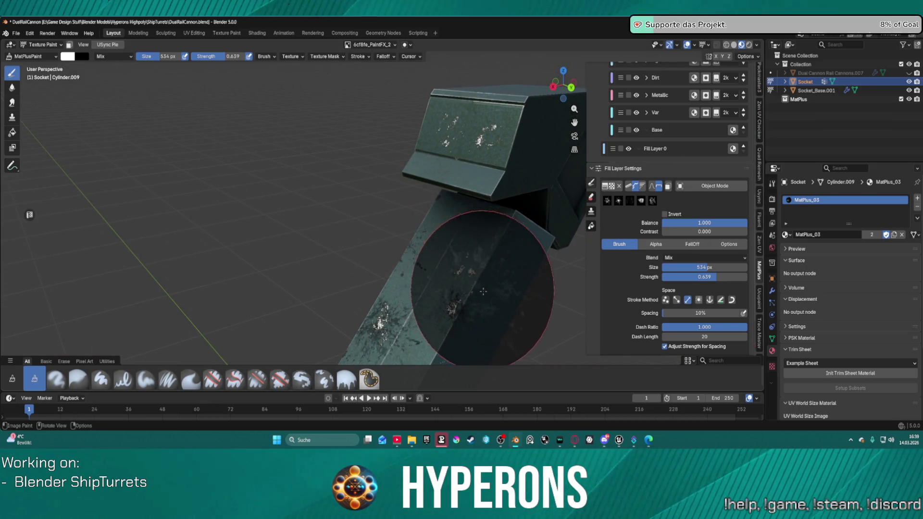
pyautogui.scroll(3, 466, 281)
pyautogui.keyDown('ctrl'); pyautogui.scroll(-8, 490, 312); pyautogui.keyUp('ctrl')
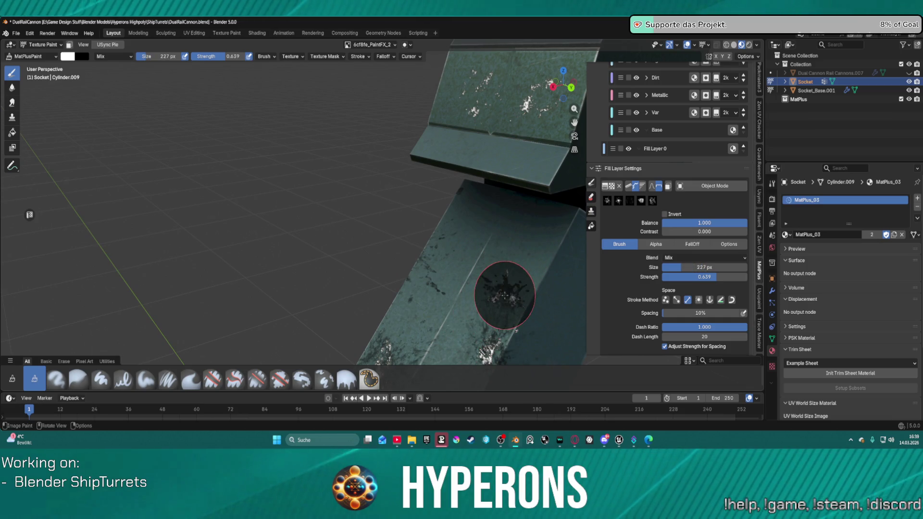
pyautogui.click(505, 294)
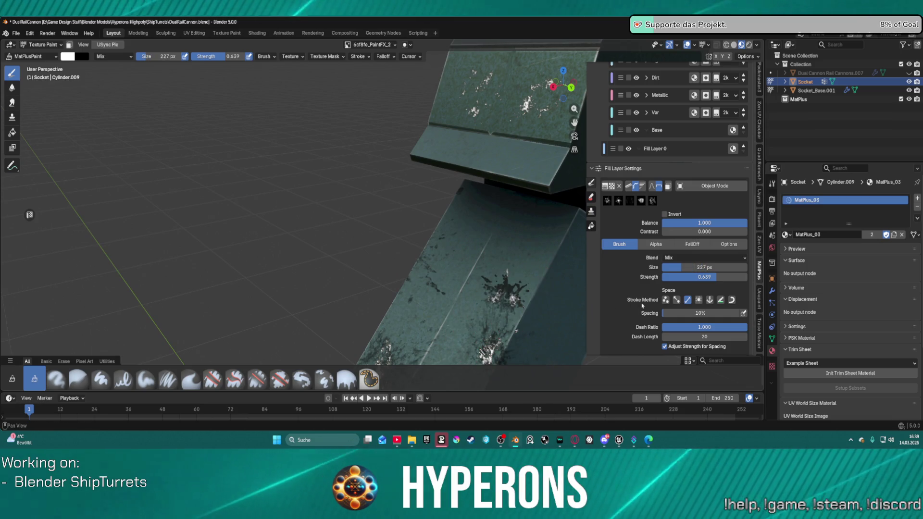
pyautogui.click(591, 200)
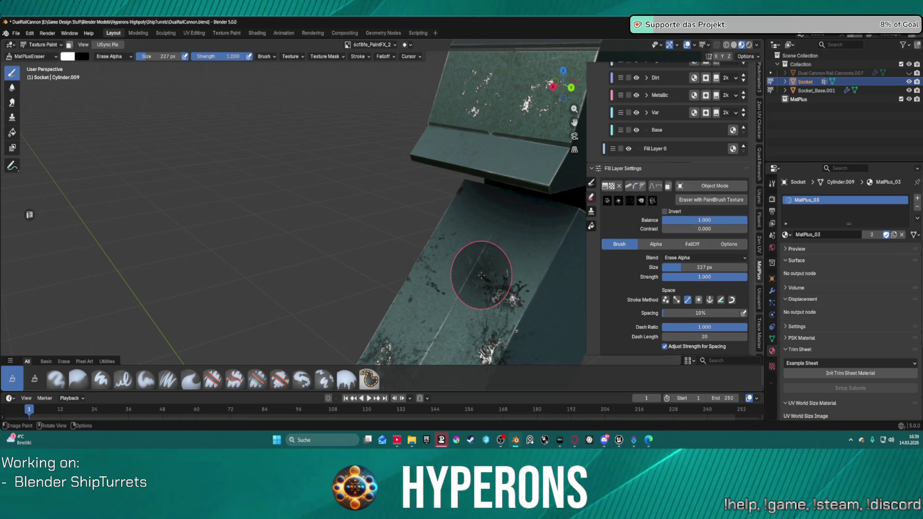
pyautogui.scroll(-3, 520, 285)
pyautogui.moveTo(521, 286)
pyautogui.mouseDown(button='middle')
pyautogui.moveTo(532, 329)
pyautogui.moveTo(494, 324)
pyautogui.moveTo(546, 320)
pyautogui.moveTo(592, 332)
pyautogui.moveTo(600, 323)
pyautogui.moveTo(422, 319)
pyautogui.mouseUp(button='middle')
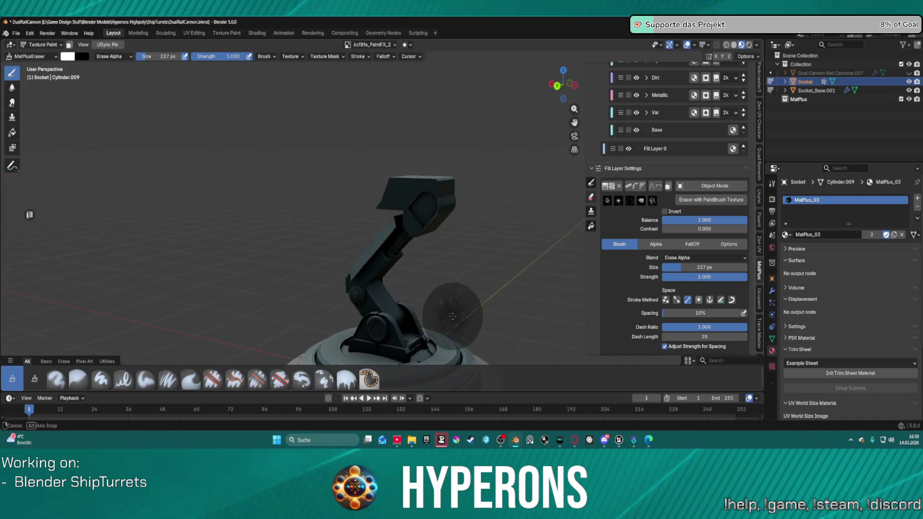
pyautogui.moveTo(484, 312)
pyautogui.mouseDown(button='middle')
pyautogui.moveTo(492, 323)
pyautogui.moveTo(480, 299)
pyautogui.moveTo(423, 257)
pyautogui.moveTo(463, 258)
pyautogui.moveTo(371, 197)
pyautogui.moveTo(404, 168)
pyautogui.moveTo(412, 179)
pyautogui.moveTo(336, 175)
pyautogui.moveTo(361, 153)
pyautogui.moveTo(449, 158)
pyautogui.moveTo(529, 148)
pyautogui.moveTo(479, 150)
pyautogui.moveTo(473, 178)
pyautogui.mouseUp(button='middle')
# In Unreal, load LoadMap from Recent Levels and fly around the dual rail turret.
pyautogui.click(619, 440)
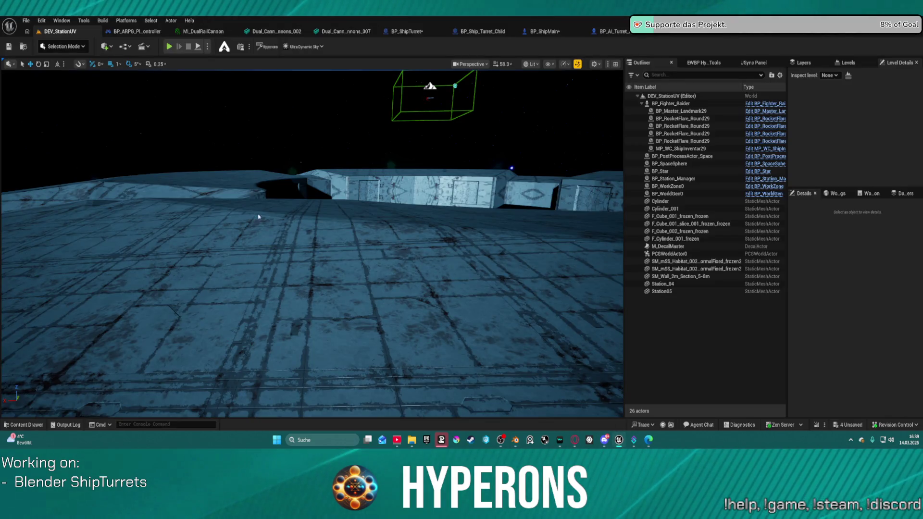
pyautogui.click(24, 20)
pyautogui.moveTo(94, 77)
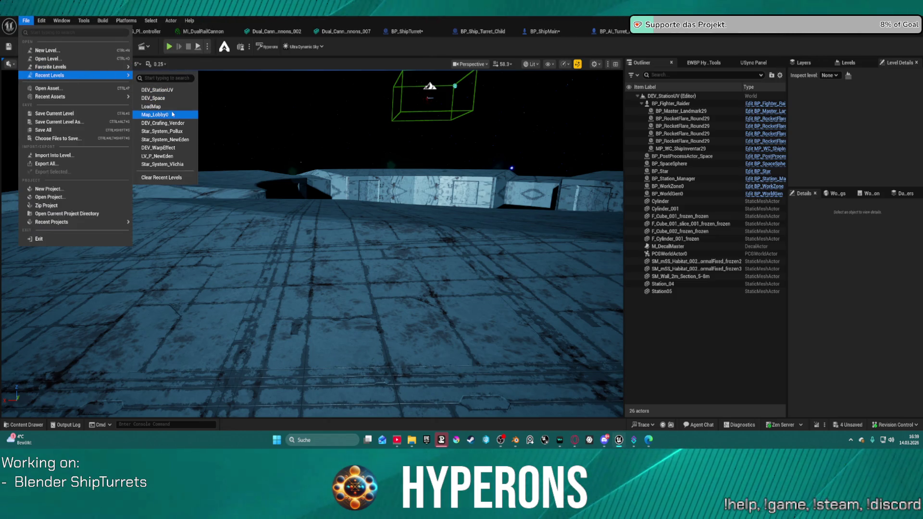
pyautogui.click(189, 114)
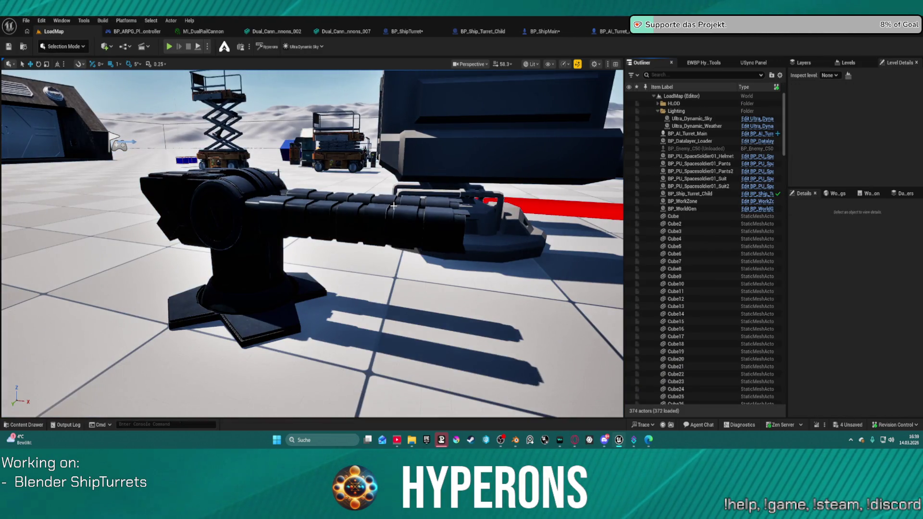
pyautogui.moveTo(393, 205); pyautogui.dragTo(468, 192, button='right')
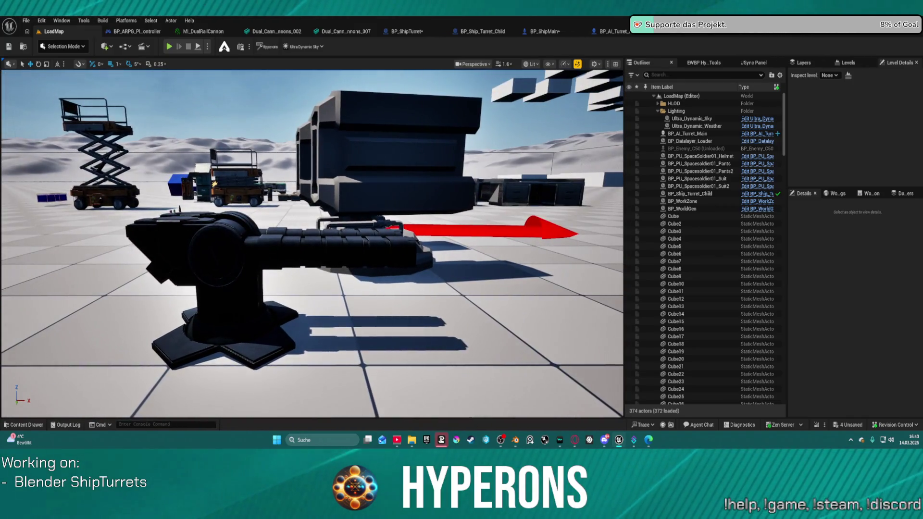
pyautogui.moveTo(313, 240)
pyautogui.mouseDown(button='right')
pyautogui.moveTo(370, 241)
pyautogui.moveTo(380, 252)
pyautogui.mouseUp(button='right')
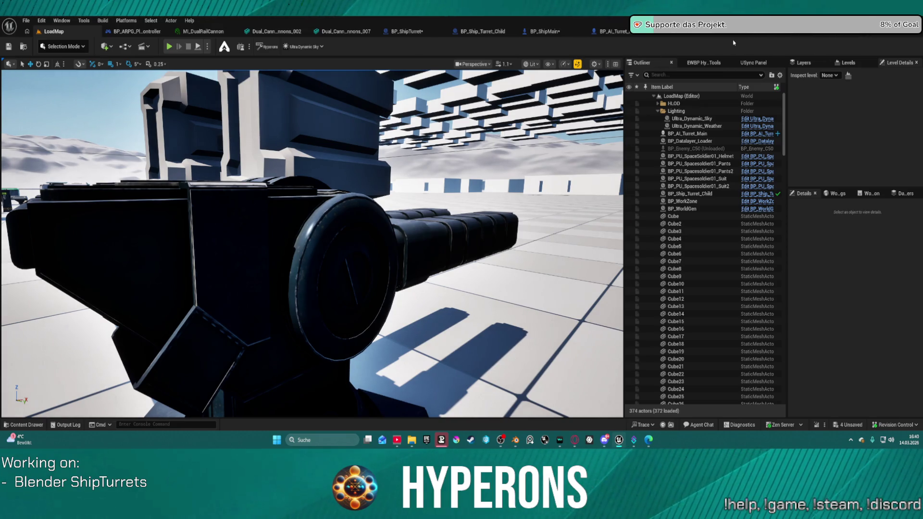
# View the ship in the BP_TransportShip_EOS Blueprint, then return to the DualRailCannon Blender file.
pyautogui.click(763, 36)
pyautogui.moveTo(418, 199); pyautogui.dragTo(610, 244, button='right')
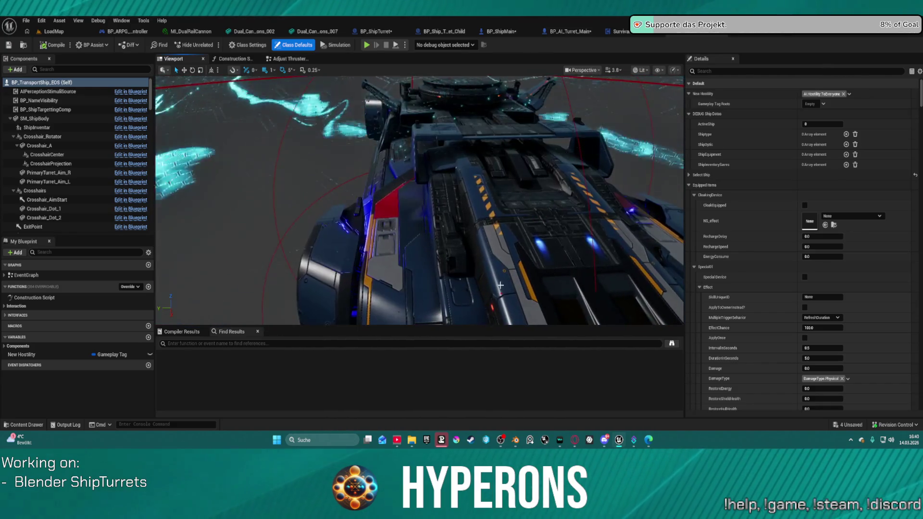
pyautogui.moveTo(515, 439)
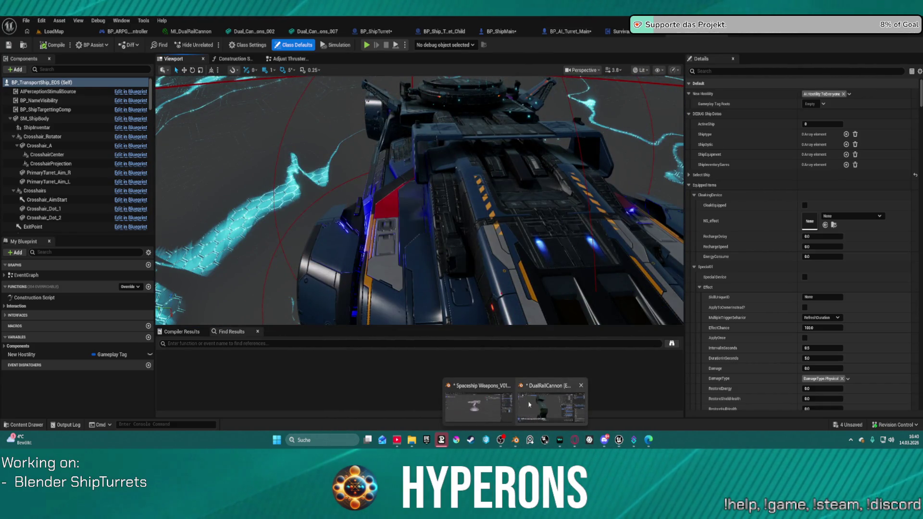
pyautogui.click(529, 405)
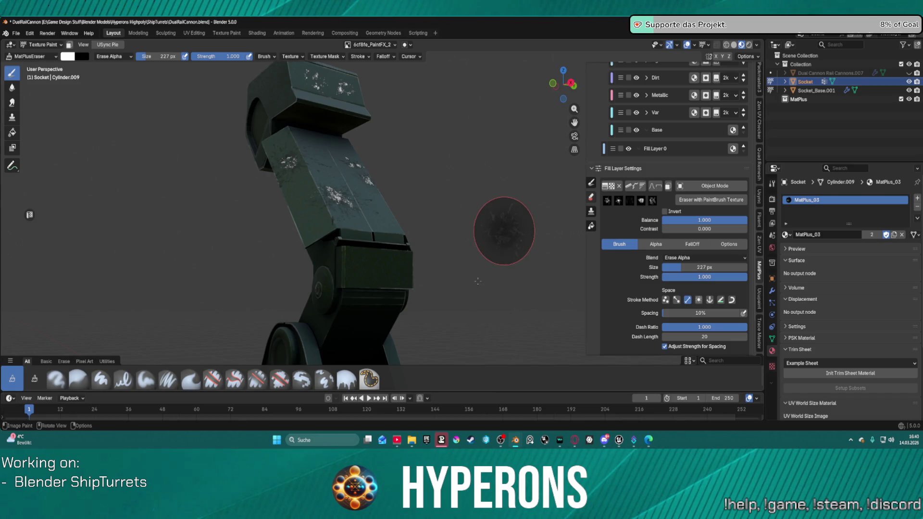
# Inspect the turret's round base, arm and box side, then select the MatPlusPaint brush.
pyautogui.moveTo(503, 231); pyautogui.dragTo(390, 115, button='middle')
pyautogui.rightClick(390, 115)
pyautogui.moveTo(361, 216)
pyautogui.mouseDown(button='middle')
pyautogui.moveTo(351, 207)
pyautogui.moveTo(454, 196)
pyautogui.moveTo(462, 270)
pyautogui.moveTo(425, 354)
pyautogui.mouseUp(button='middle')
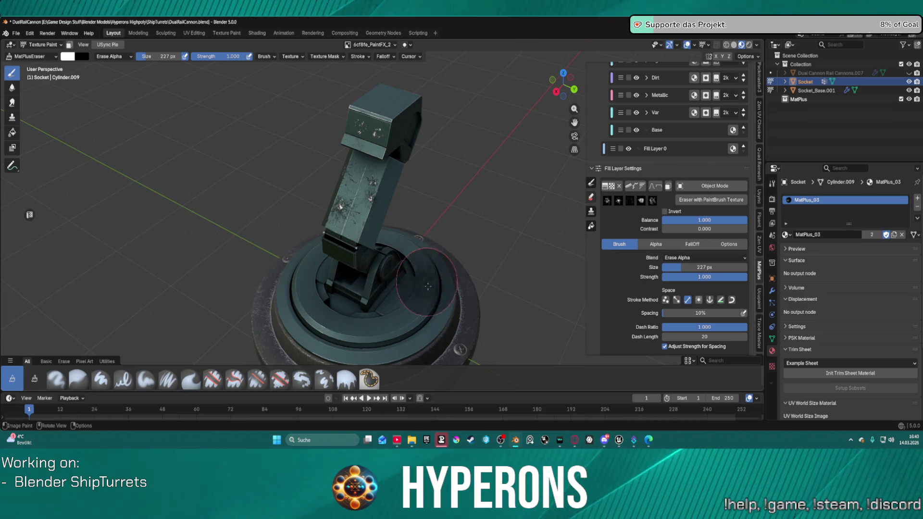
pyautogui.moveTo(457, 274); pyautogui.dragTo(483, 222, button='middle')
pyautogui.moveTo(546, 169)
pyautogui.mouseDown(button='middle')
pyautogui.moveTo(477, 117)
pyautogui.moveTo(553, 169)
pyautogui.mouseUp(button='middle')
pyautogui.scroll(3, 504, 131)
pyautogui.moveTo(504, 130)
pyautogui.mouseDown(button='middle')
pyautogui.moveTo(478, 96)
pyautogui.moveTo(457, 97)
pyautogui.moveTo(480, 107)
pyautogui.moveTo(463, 111)
pyautogui.moveTo(456, 99)
pyautogui.moveTo(437, 155)
pyautogui.moveTo(453, 218)
pyautogui.moveTo(383, 149)
pyautogui.moveTo(431, 265)
pyautogui.moveTo(412, 335)
pyautogui.moveTo(425, 237)
pyautogui.mouseUp(button='middle')
pyautogui.scroll(5, 425, 237)
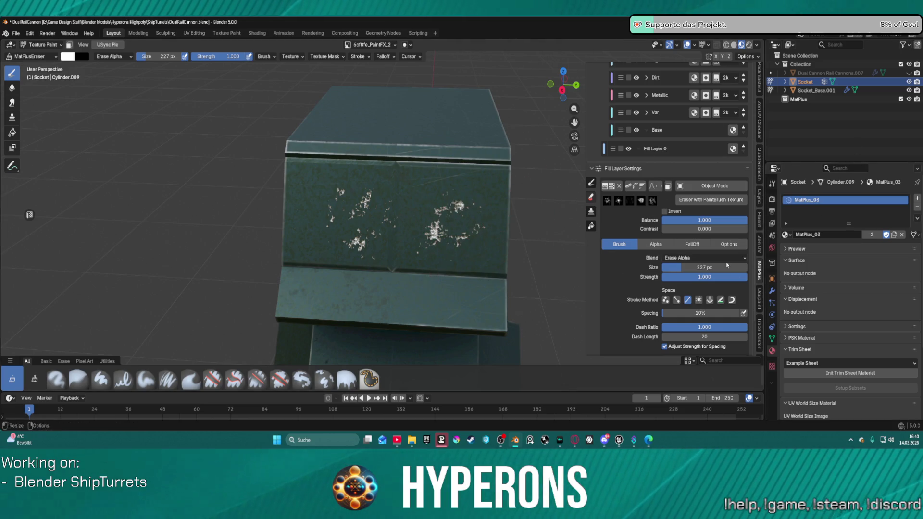
pyautogui.moveTo(480, 309)
pyautogui.mouseDown(button='middle')
pyautogui.moveTo(535, 295)
pyautogui.moveTo(540, 276)
pyautogui.moveTo(491, 244)
pyautogui.moveTo(494, 212)
pyautogui.moveTo(519, 212)
pyautogui.moveTo(525, 270)
pyautogui.mouseUp(button='middle')
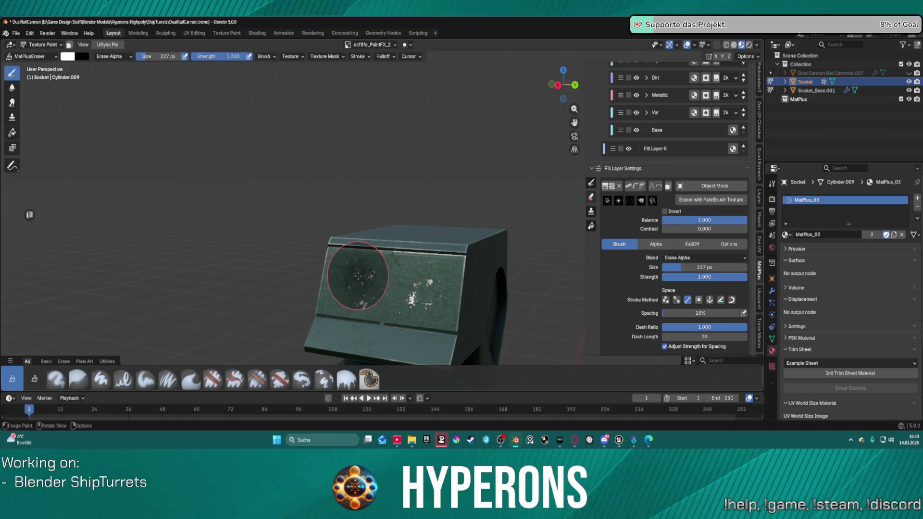
pyautogui.click(592, 185)
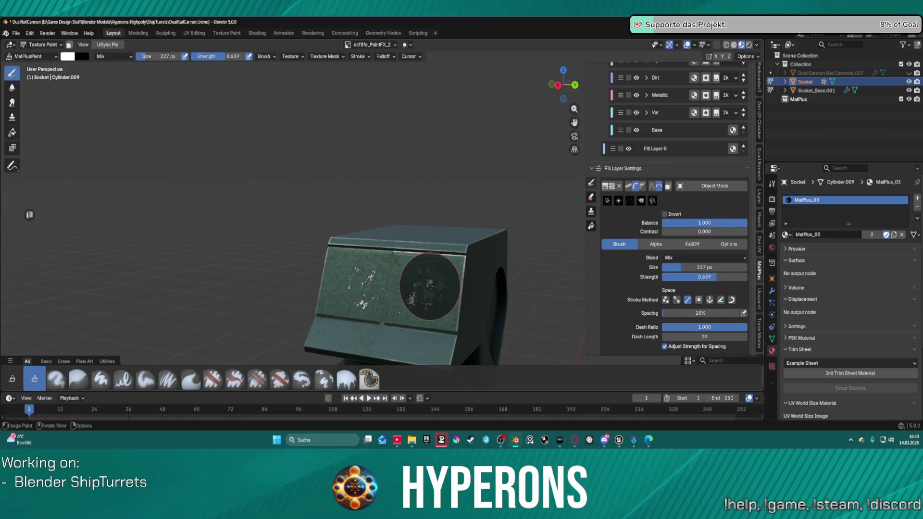
# Stamp two splatters on the socket's front panel, erase some, and resume painting.
pyautogui.click(423, 293)
pyautogui.click(360, 288)
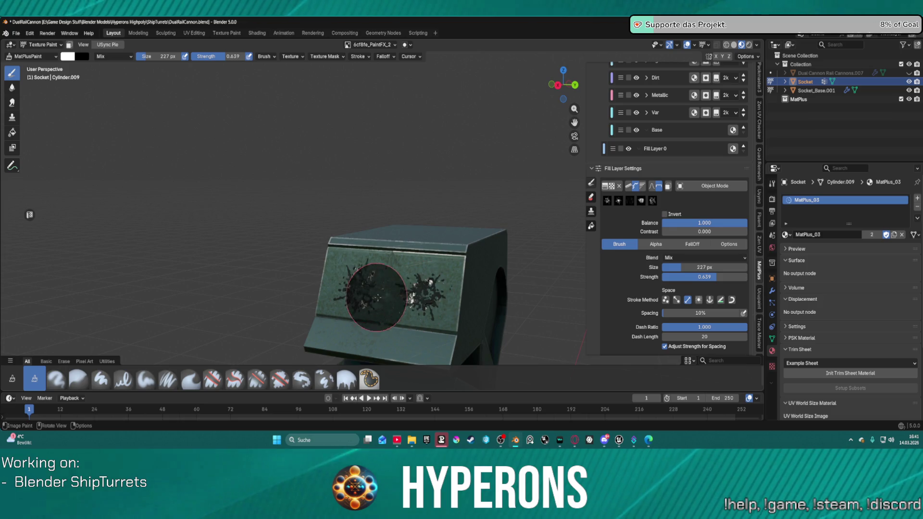
pyautogui.click(592, 199)
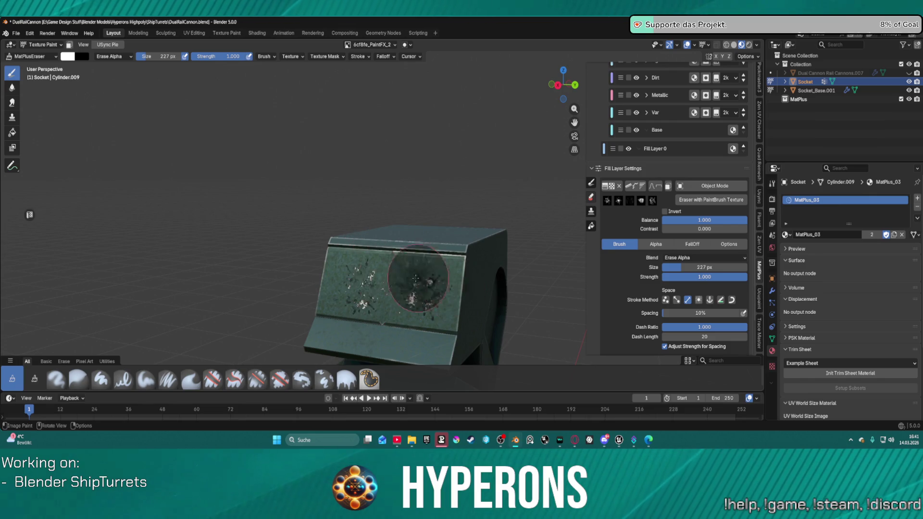
pyautogui.click(592, 183)
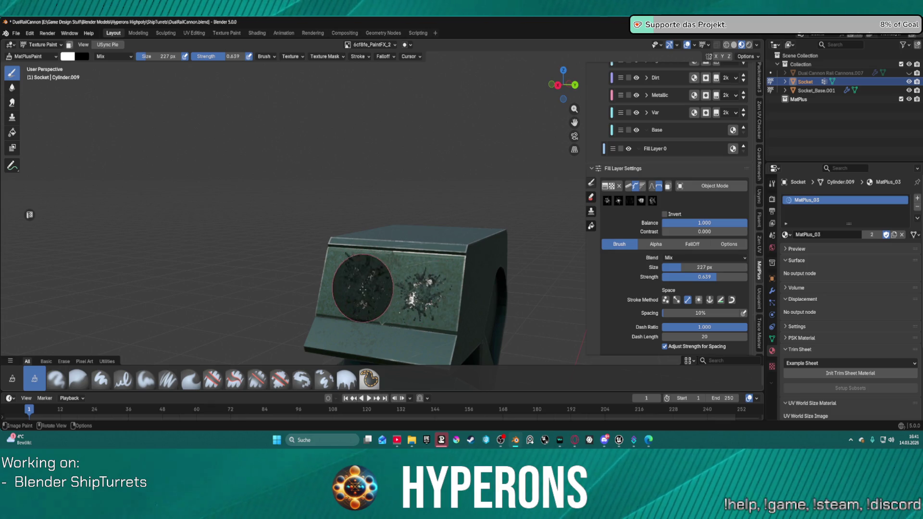
pyautogui.moveTo(505, 298)
pyautogui.mouseDown(button='middle')
pyautogui.moveTo(401, 334)
pyautogui.moveTo(485, 349)
pyautogui.moveTo(454, 196)
pyautogui.moveTo(474, 173)
pyautogui.moveTo(466, 152)
pyautogui.moveTo(356, 212)
pyautogui.moveTo(382, 216)
pyautogui.moveTo(288, 301)
pyautogui.mouseUp(button='middle')
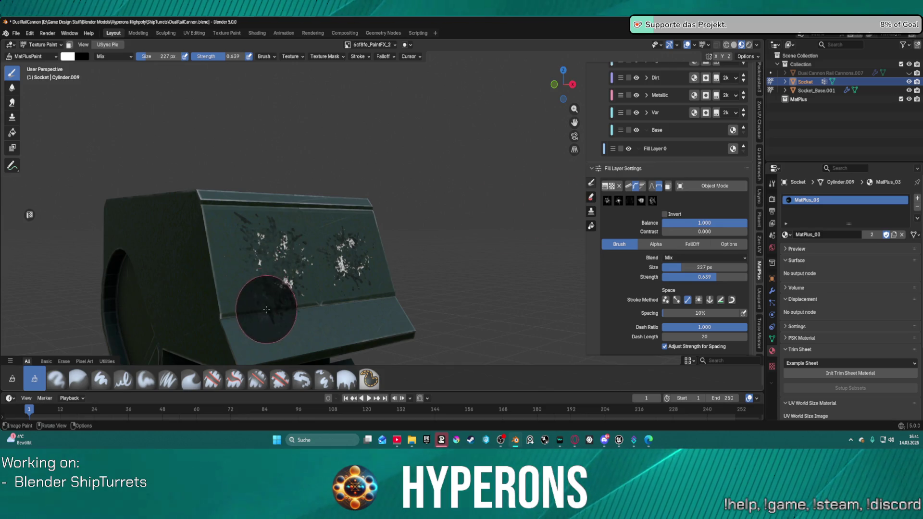
# Alternate eraser and paint brushes to clean up impacts, ending with the eraser's blend mode list.
pyautogui.click(594, 201)
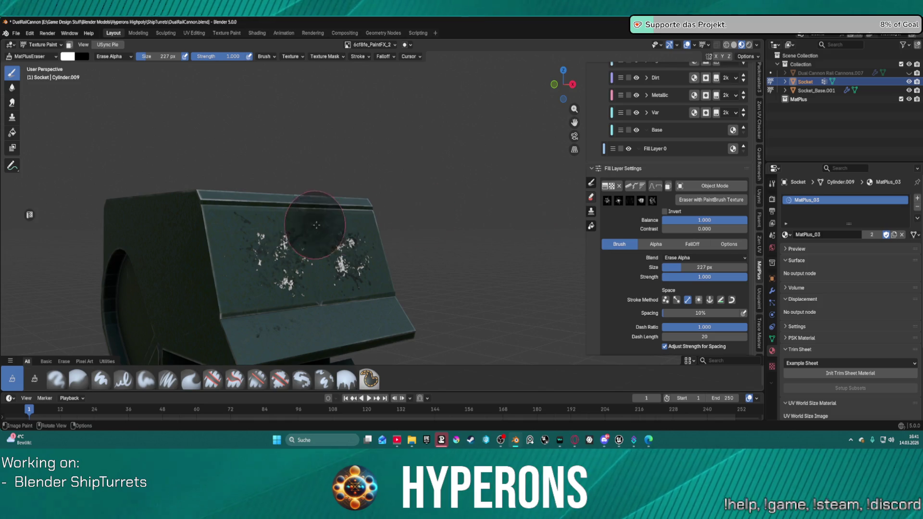
pyautogui.click(591, 183)
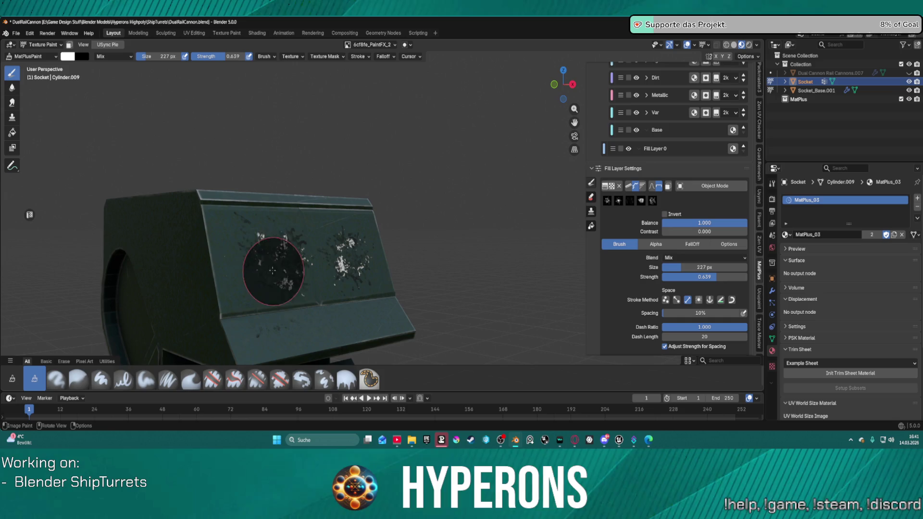
pyautogui.moveTo(404, 330)
pyautogui.mouseDown(button='middle')
pyautogui.moveTo(345, 333)
pyautogui.moveTo(382, 319)
pyautogui.moveTo(433, 329)
pyautogui.moveTo(367, 325)
pyautogui.moveTo(437, 297)
pyautogui.moveTo(500, 332)
pyautogui.moveTo(552, 299)
pyautogui.moveTo(559, 345)
pyautogui.moveTo(560, 325)
pyautogui.moveTo(528, 252)
pyautogui.moveTo(511, 241)
pyautogui.mouseUp(button='middle')
pyautogui.scroll(5, 511, 241)
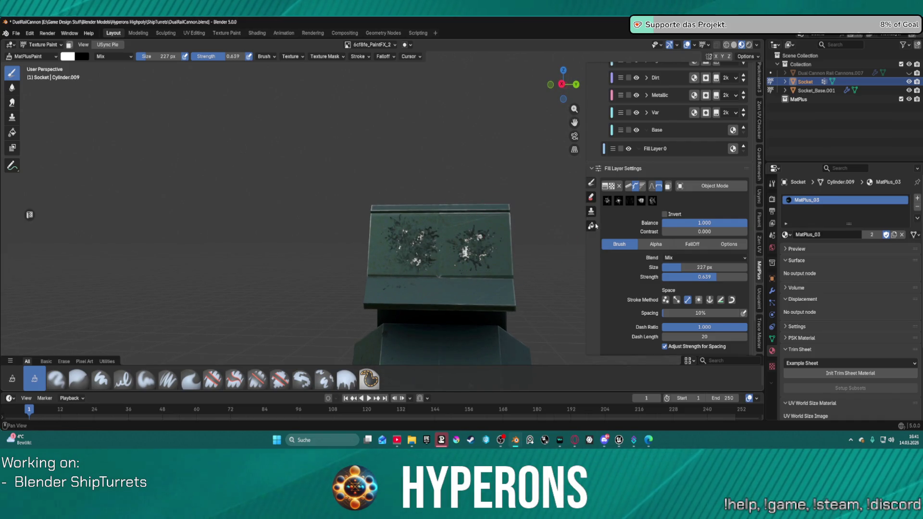
pyautogui.click(592, 196)
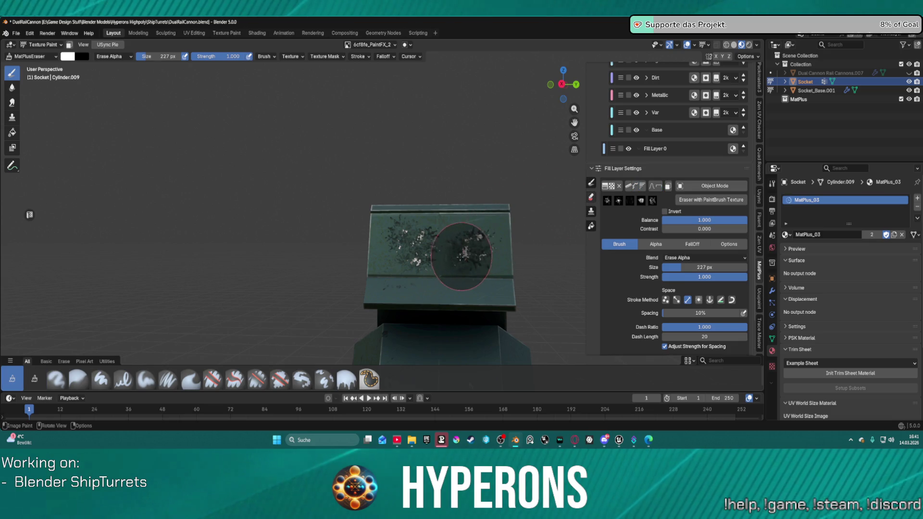
pyautogui.click(676, 260)
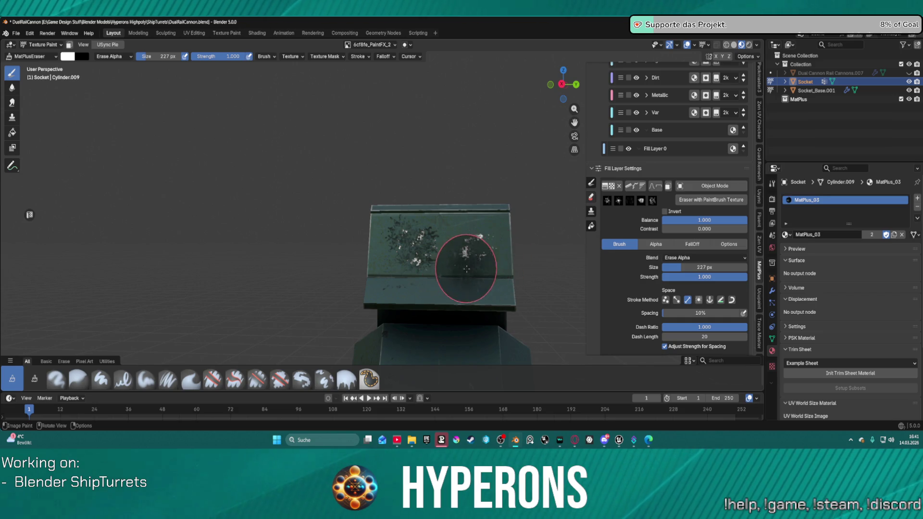
pyautogui.scroll(8, 683, 90)
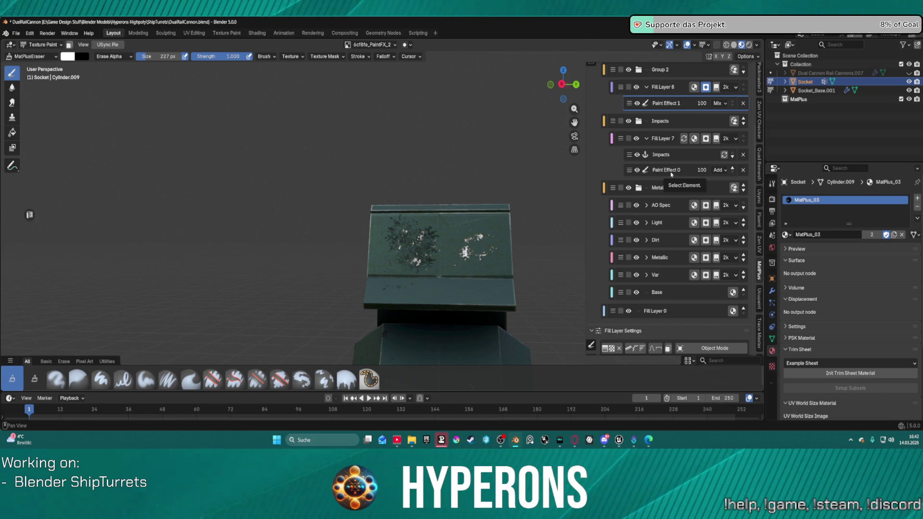
# Erase impact spots on the socket's top face on Paint Effect 0, then select Paint Effect 1.
pyautogui.click(671, 172)
pyautogui.scroll(-2, 449, 259)
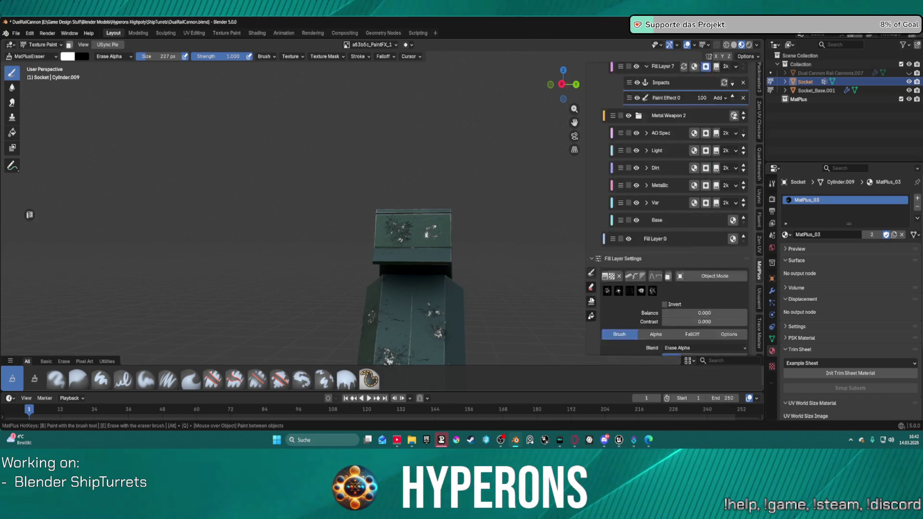
pyautogui.moveTo(457, 237)
pyautogui.mouseDown()
pyautogui.moveTo(439, 237)
pyautogui.moveTo(464, 241)
pyautogui.moveTo(486, 282)
pyautogui.moveTo(423, 228)
pyautogui.moveTo(439, 356)
pyautogui.mouseUp()
pyautogui.moveTo(439, 357)
pyautogui.mouseDown(button='middle')
pyautogui.moveTo(469, 289)
pyautogui.moveTo(519, 319)
pyautogui.moveTo(495, 258)
pyautogui.moveTo(505, 256)
pyautogui.mouseUp(button='middle')
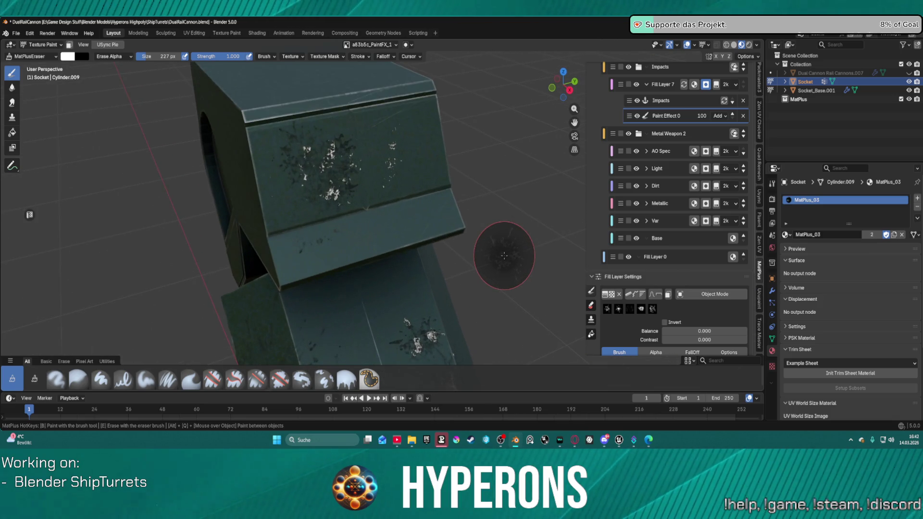
pyautogui.scroll(2, 671, 159)
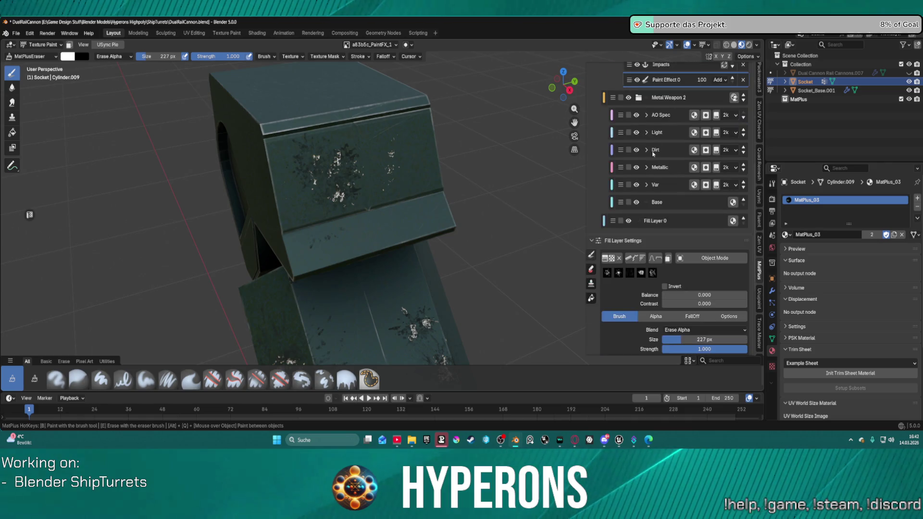
pyautogui.click(669, 89)
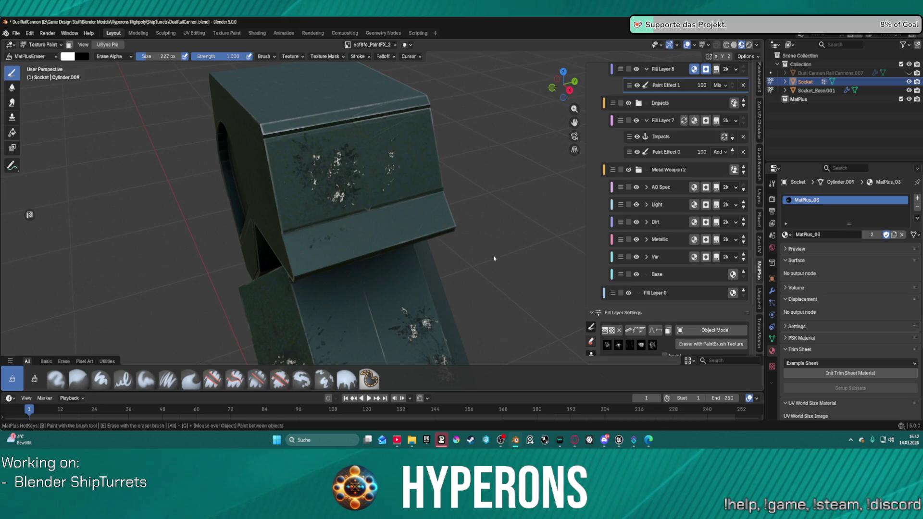
# Give Fill Layer 8 roughness 0.825, a near-black #131616 colour, and enable its Height channel.
pyautogui.click(705, 70)
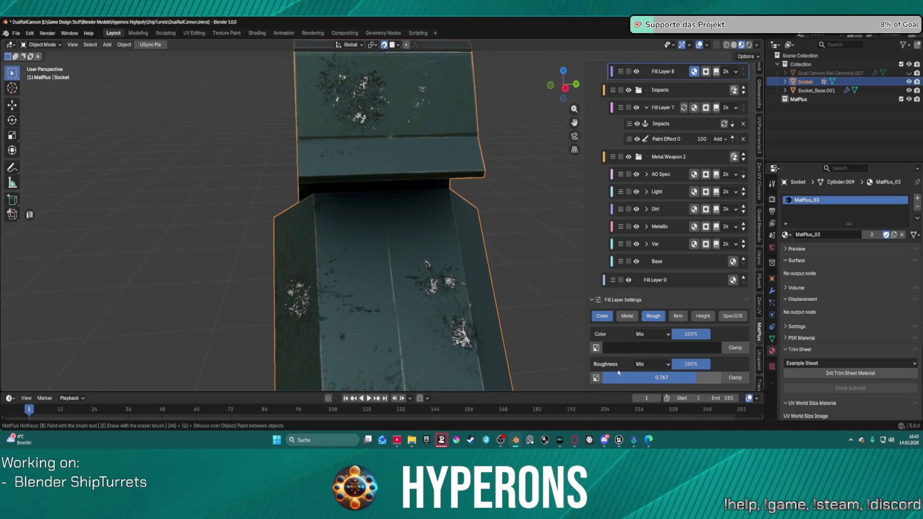
pyautogui.moveTo(677, 379); pyautogui.dragTo(685, 379)
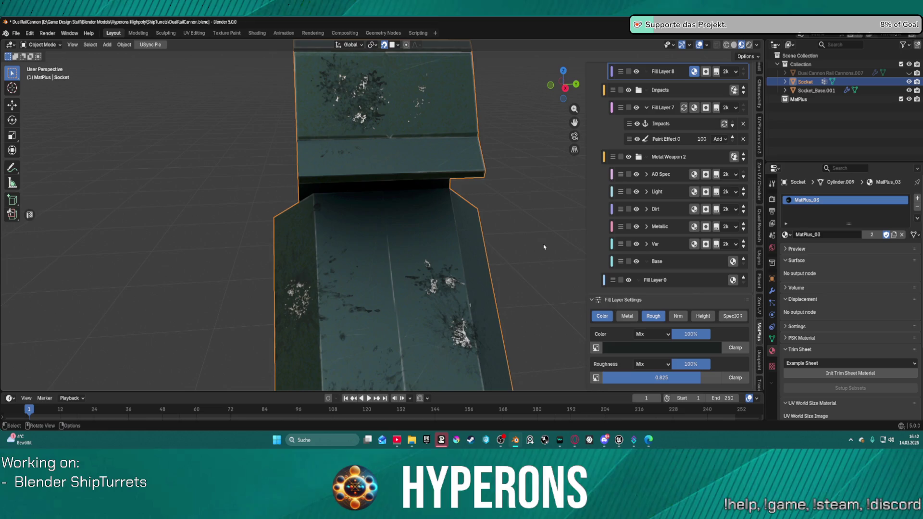
pyautogui.click(558, 256)
pyautogui.click(653, 346)
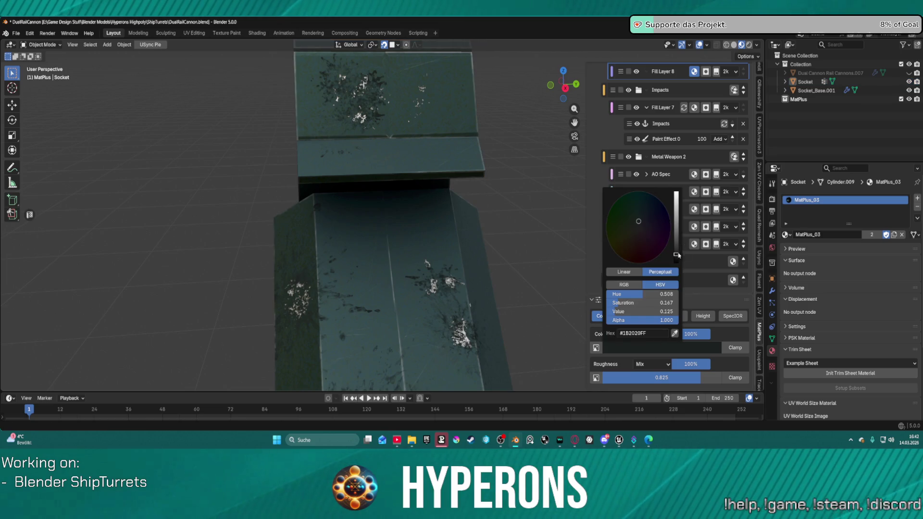
pyautogui.moveTo(676, 256); pyautogui.dragTo(676, 255)
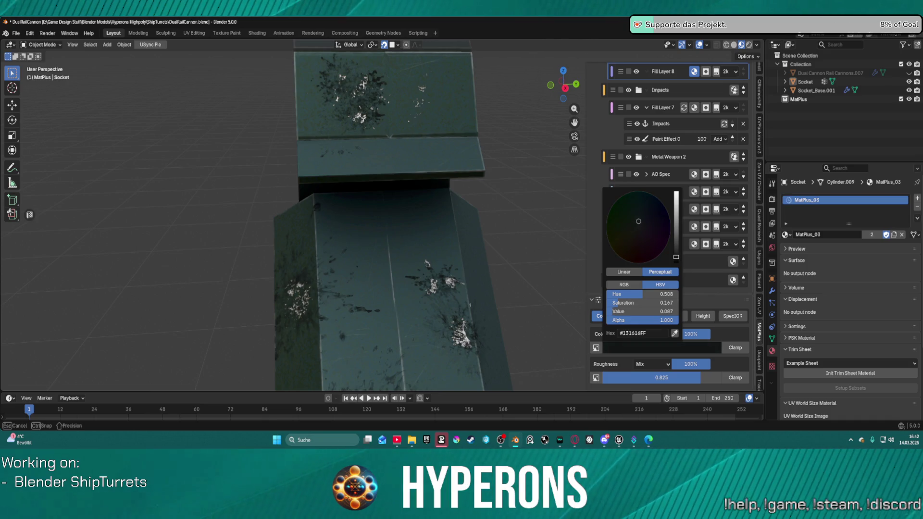
pyautogui.moveTo(583, 313); pyautogui.dragTo(336, 332, button='middle')
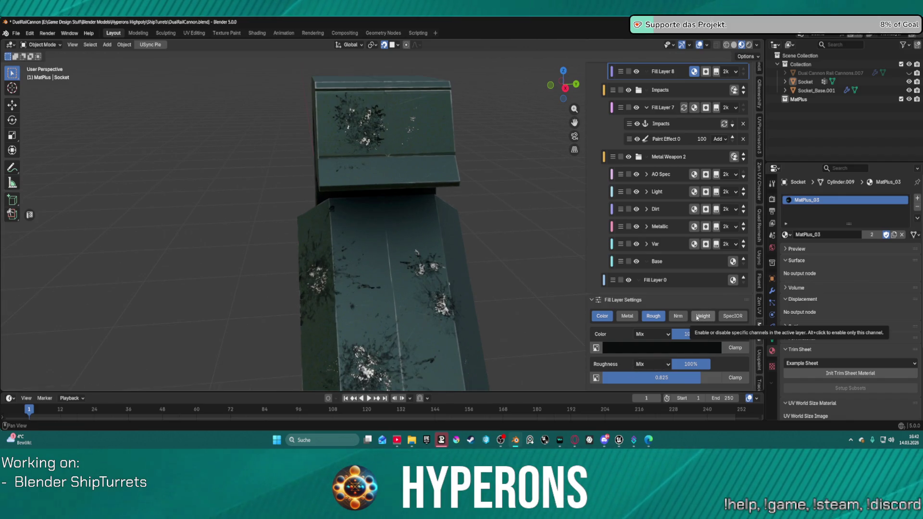
pyautogui.click(709, 320)
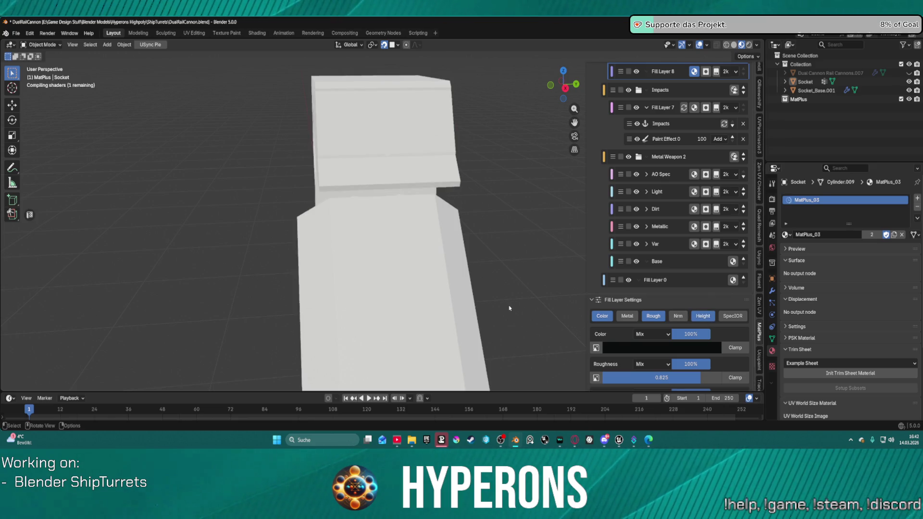
# Set Fill Layer 8's Height to 0.005 and enable its Normal channel.
pyautogui.scroll(3, 500, 308)
pyautogui.moveTo(359, 277)
pyautogui.mouseDown(button='middle')
pyautogui.moveTo(463, 200)
pyautogui.moveTo(338, 291)
pyautogui.moveTo(218, 75)
pyautogui.mouseUp(button='middle')
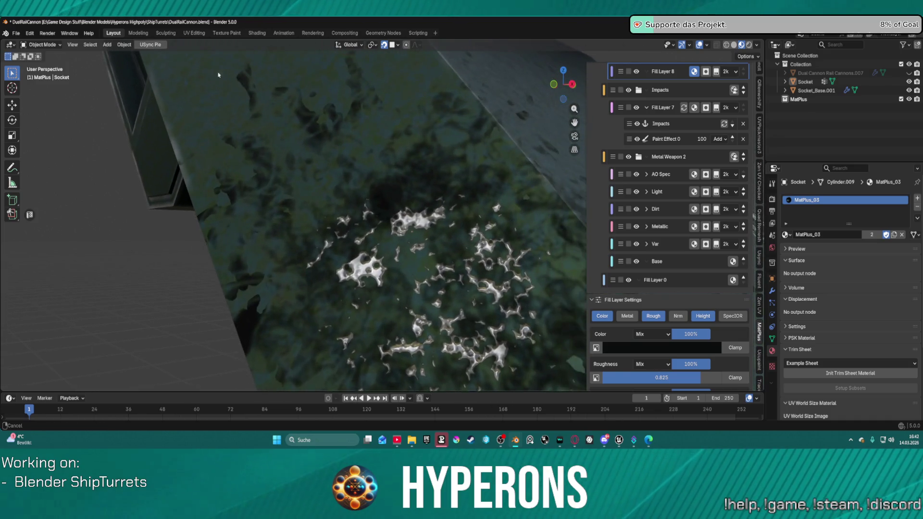
pyautogui.scroll(-2, 716, 330)
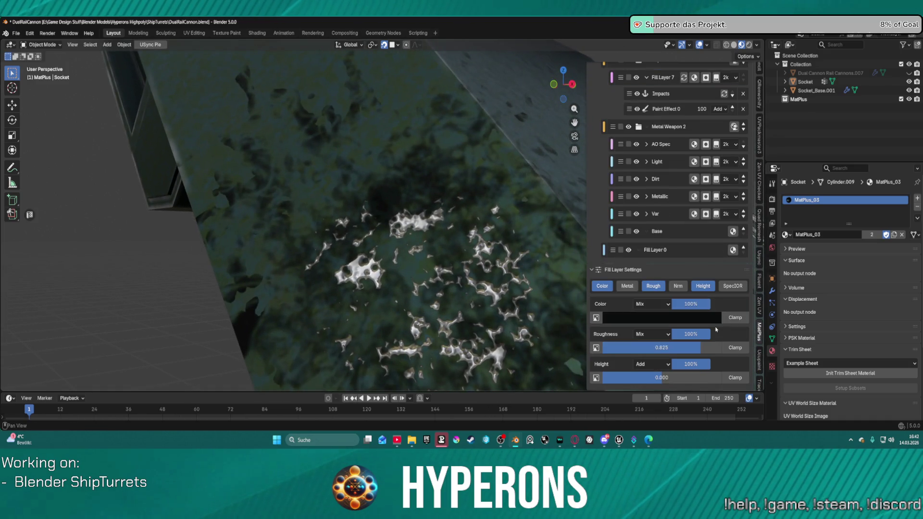
pyautogui.click(672, 377)
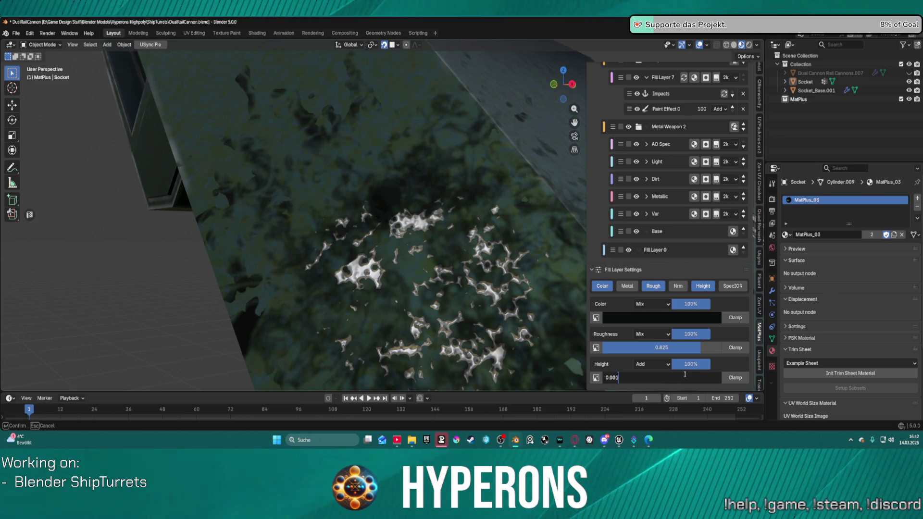
pyautogui.press('Return')
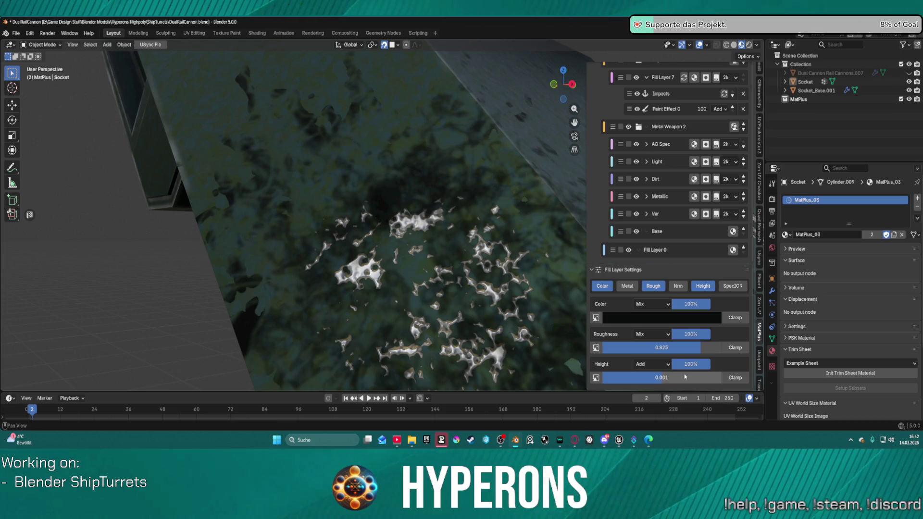
pyautogui.click(678, 377)
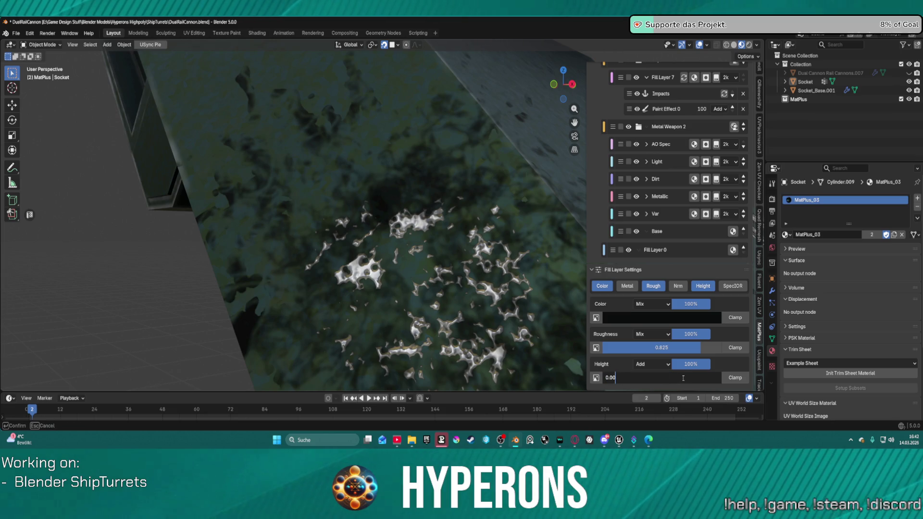
pyautogui.write('5')
pyautogui.press('Return')
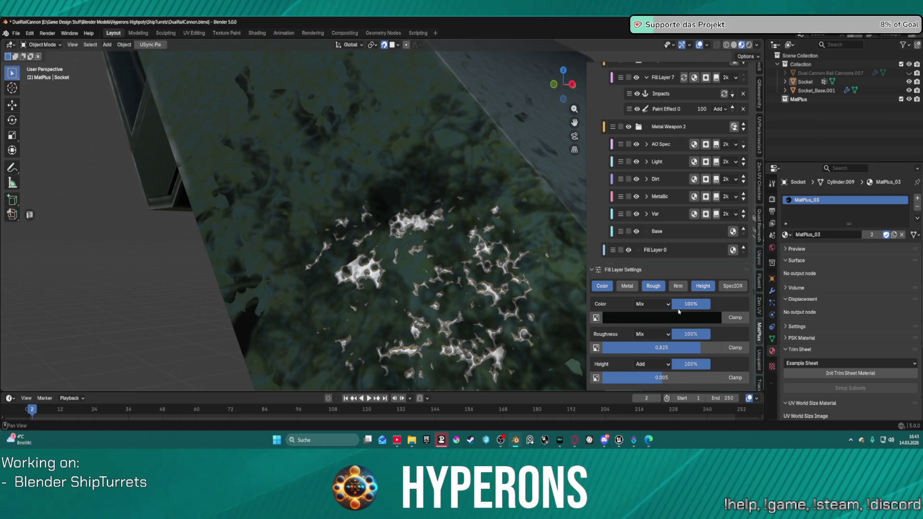
pyautogui.click(684, 288)
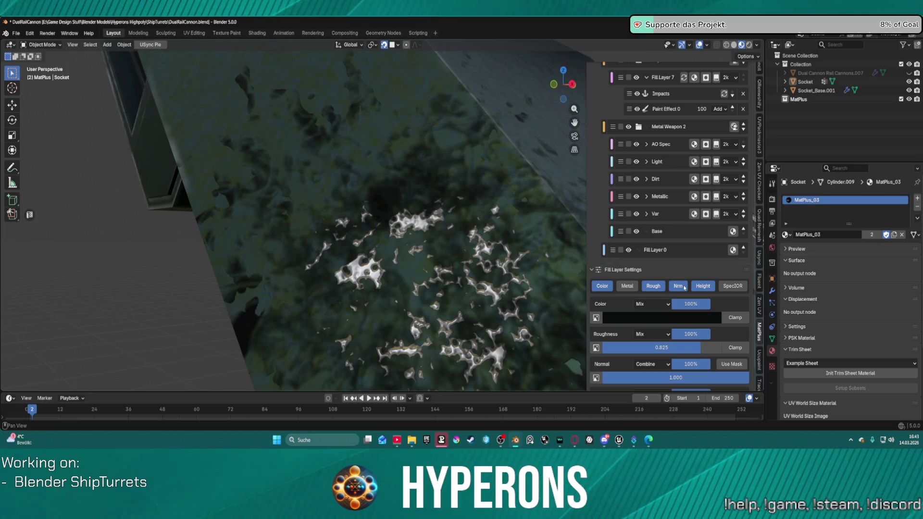
# Unhide Dual Cannon Rail Cannons.007 in the Outliner and view its barrels on the socket arm.
pyautogui.scroll(-10, 457, 225)
pyautogui.moveTo(442, 225)
pyautogui.mouseDown(button='middle')
pyautogui.moveTo(457, 225)
pyautogui.moveTo(344, 218)
pyautogui.moveTo(376, 219)
pyautogui.moveTo(418, 300)
pyautogui.moveTo(511, 243)
pyautogui.moveTo(500, 239)
pyautogui.mouseUp(button='middle')
pyautogui.scroll(5, 480, 230)
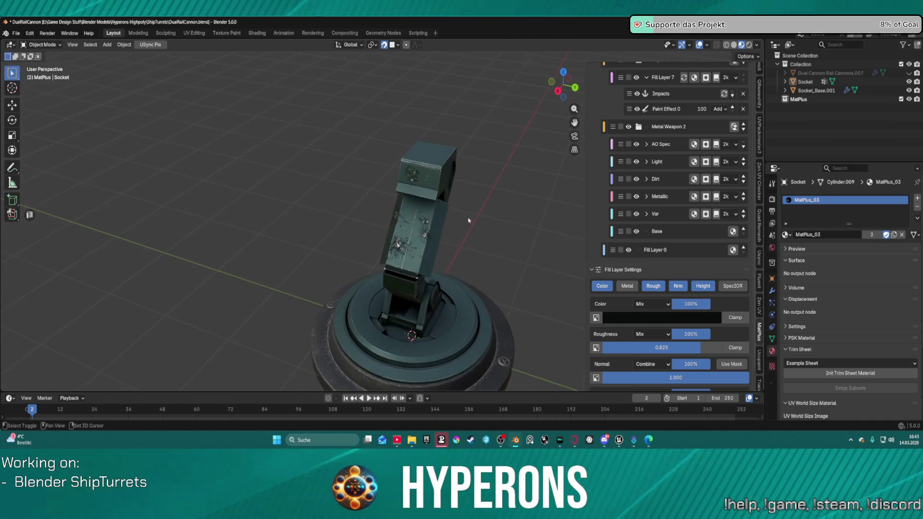
pyautogui.moveTo(338, 292)
pyautogui.mouseDown(button='middle')
pyautogui.moveTo(354, 282)
pyautogui.moveTo(387, 156)
pyautogui.moveTo(298, 358)
pyautogui.mouseUp(button='middle')
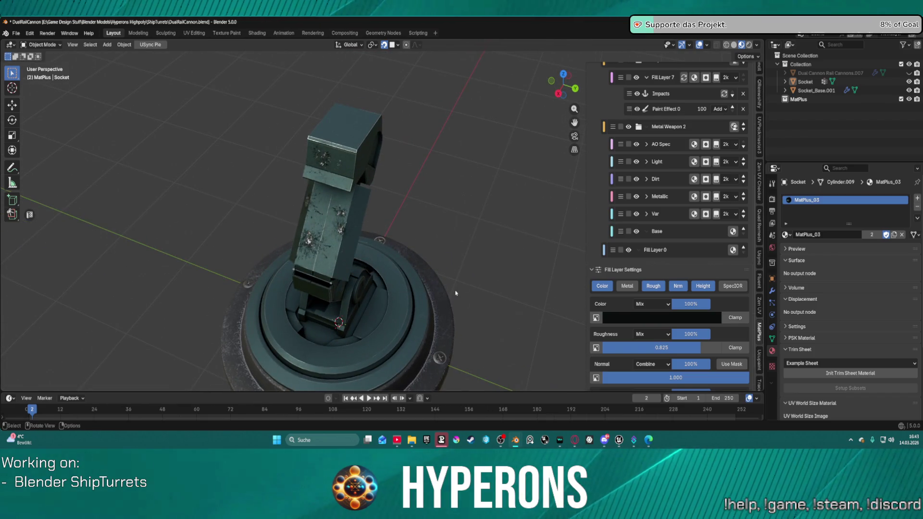
pyautogui.moveTo(517, 277); pyautogui.dragTo(489, 291, button='middle')
pyautogui.scroll(3, 489, 291)
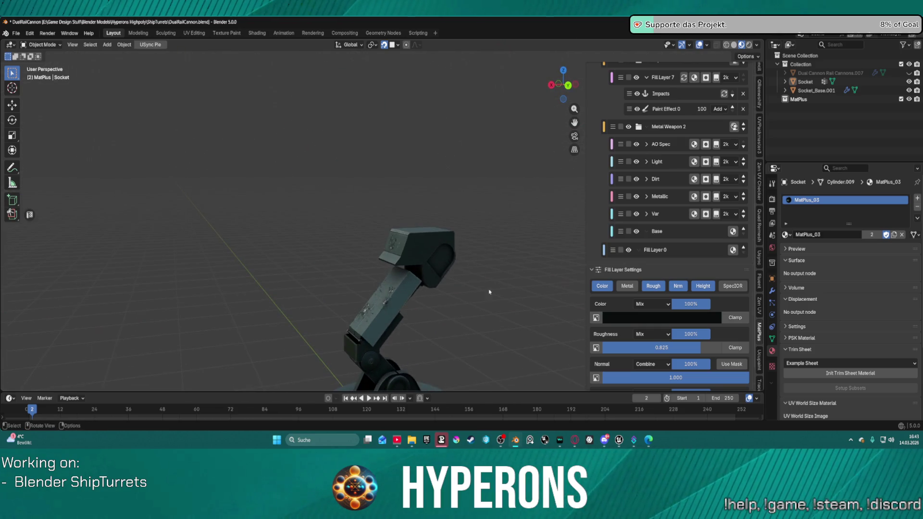
pyautogui.scroll(6, 699, 204)
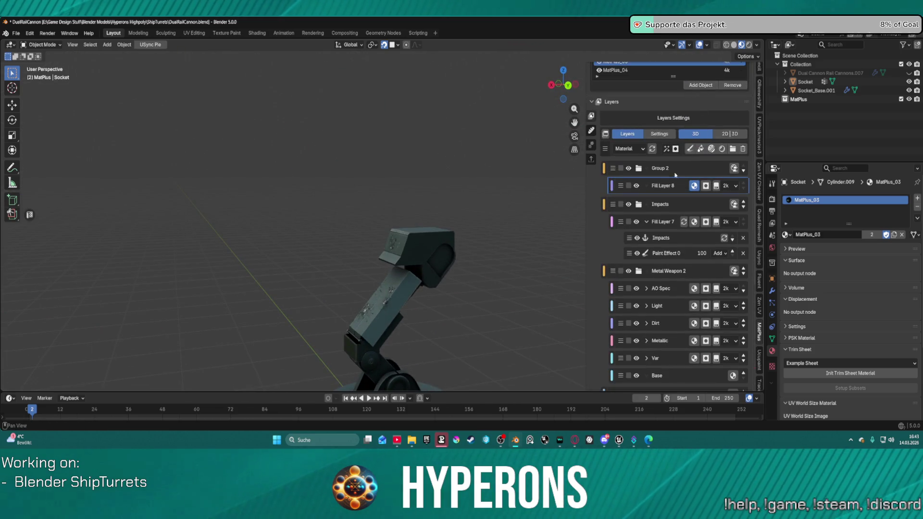
pyautogui.scroll(2, 689, 134)
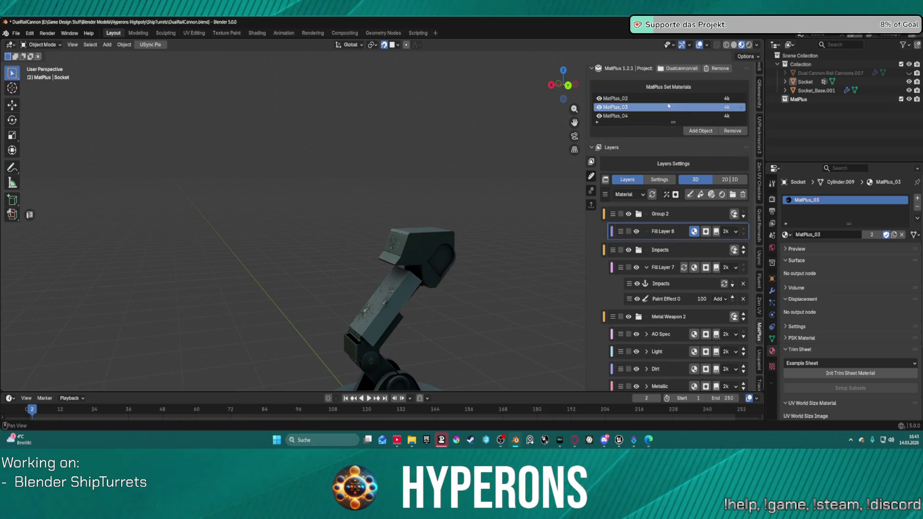
pyautogui.click(908, 73)
pyautogui.moveTo(433, 269)
pyautogui.mouseDown(button='middle')
pyautogui.moveTo(499, 272)
pyautogui.moveTo(472, 203)
pyautogui.moveTo(524, 207)
pyautogui.mouseUp(button='middle')
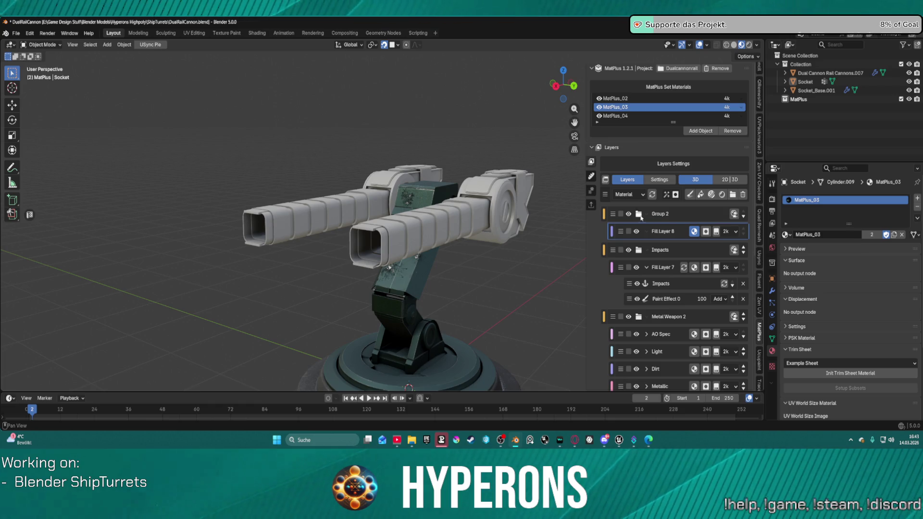
# Collapse Group 2 and Impacts, select the Light fill layer, and hide the cannons.
pyautogui.click(639, 215)
pyautogui.click(640, 233)
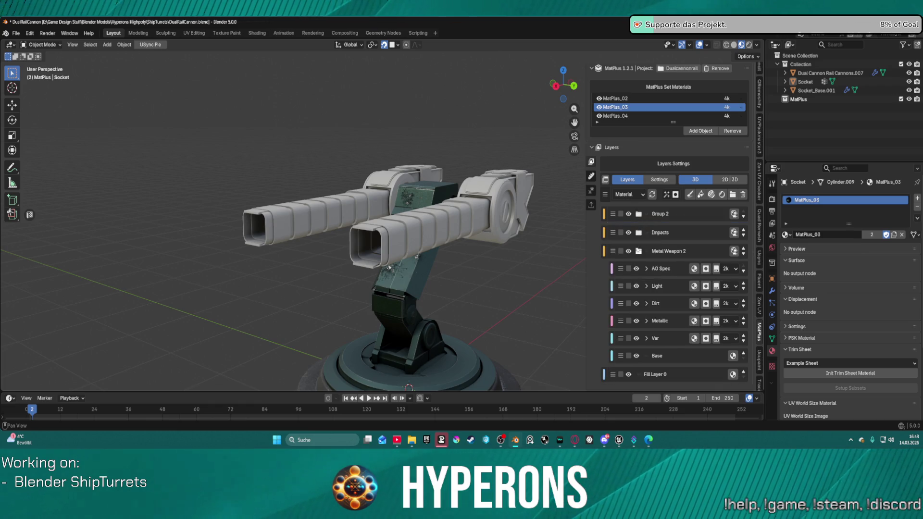
pyautogui.click(647, 287)
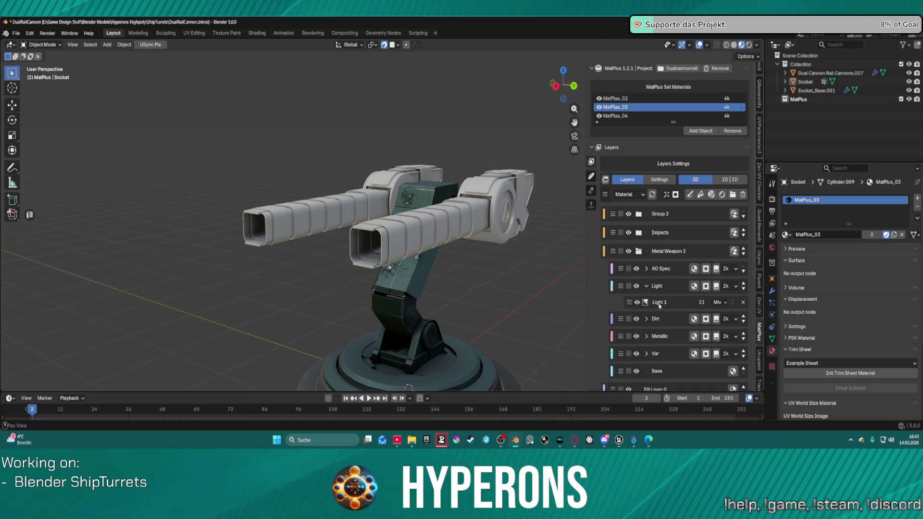
pyautogui.scroll(-6, 668, 327)
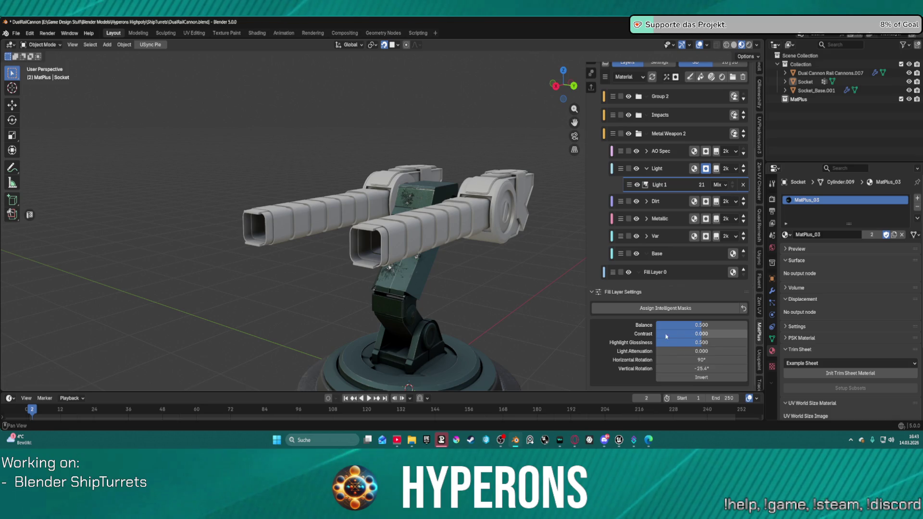
pyautogui.click(695, 170)
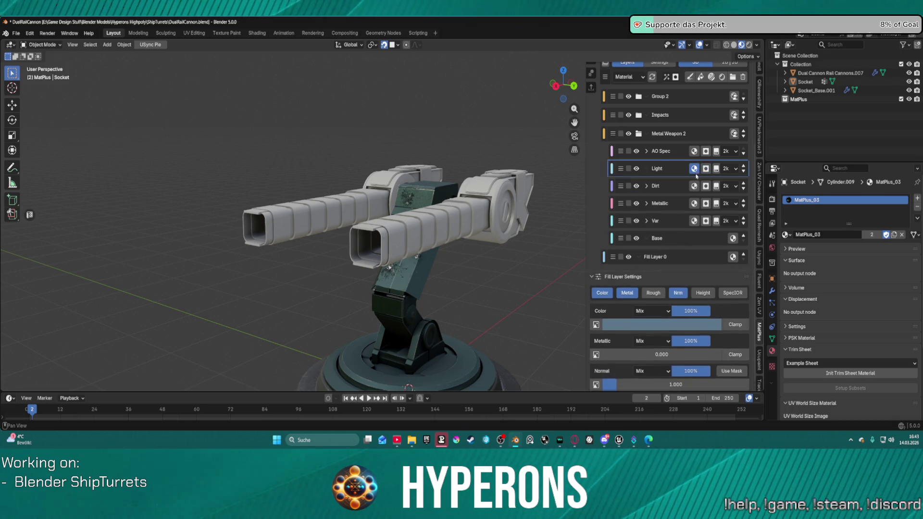
pyautogui.moveTo(485, 273)
pyautogui.keyDown('ctrl'); pyautogui.mouseDown(button='middle')
pyautogui.moveTo(394, 207)
pyautogui.moveTo(449, 206)
pyautogui.mouseUp(button='middle'); pyautogui.keyUp('ctrl')
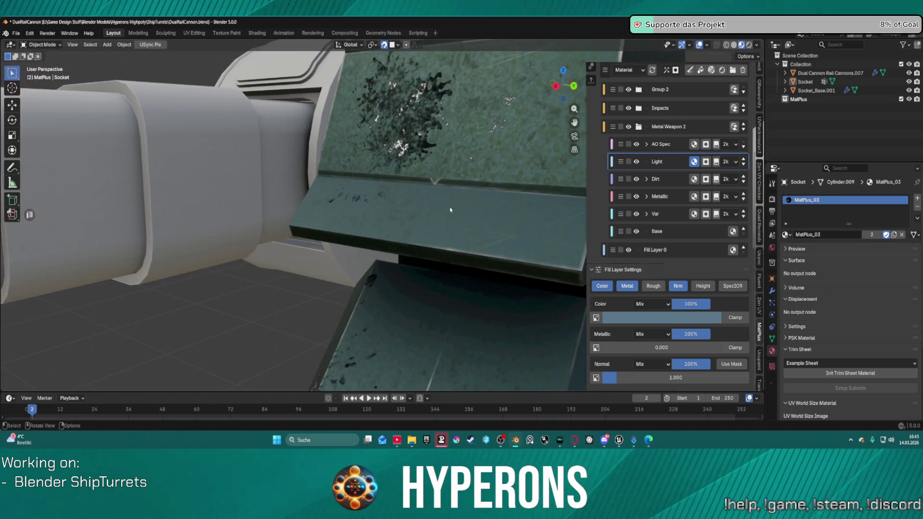
pyautogui.click(909, 72)
# Change the Light layer colour to a muted dark green at HSV value 0.329.
pyautogui.moveTo(318, 163)
pyautogui.keyDown('ctrl'); pyautogui.mouseDown(button='middle')
pyautogui.moveTo(309, 154)
pyautogui.moveTo(364, 105)
pyautogui.mouseUp(button='middle'); pyautogui.keyUp('ctrl')
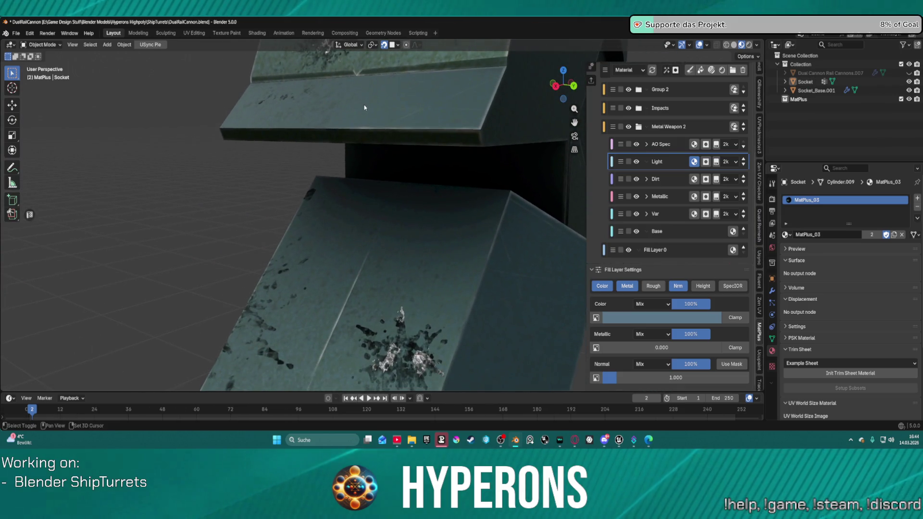
pyautogui.click(698, 318)
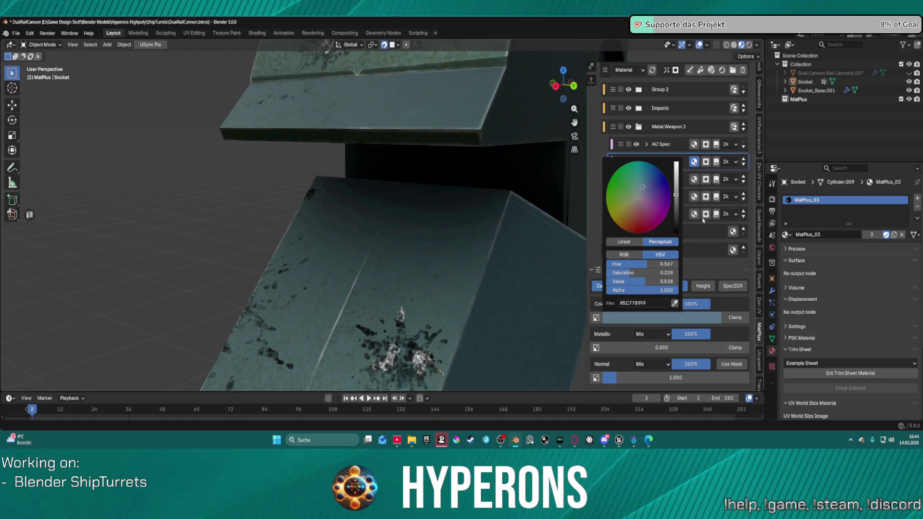
pyautogui.moveTo(676, 216)
pyautogui.mouseDown()
pyautogui.moveTo(676, 226)
pyautogui.moveTo(676, 204)
pyautogui.moveTo(628, 187)
pyautogui.mouseUp()
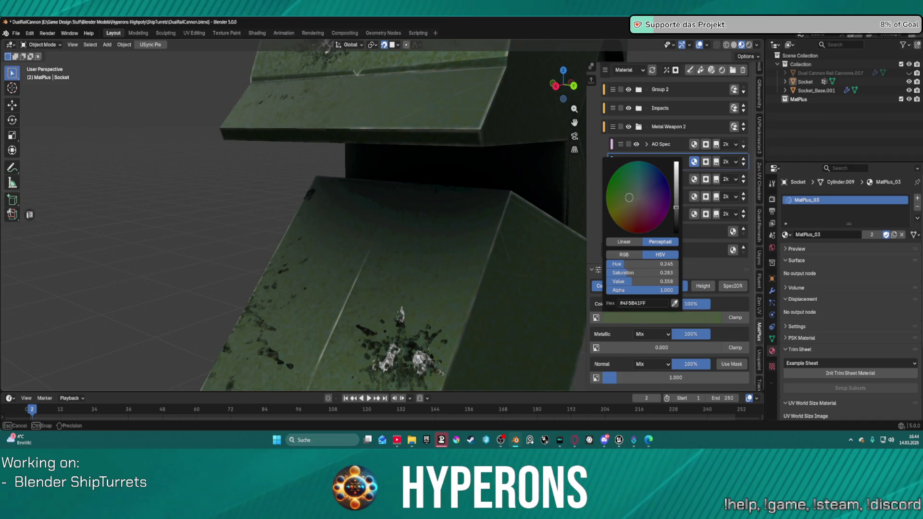
pyautogui.moveTo(630, 193); pyautogui.dragTo(631, 193)
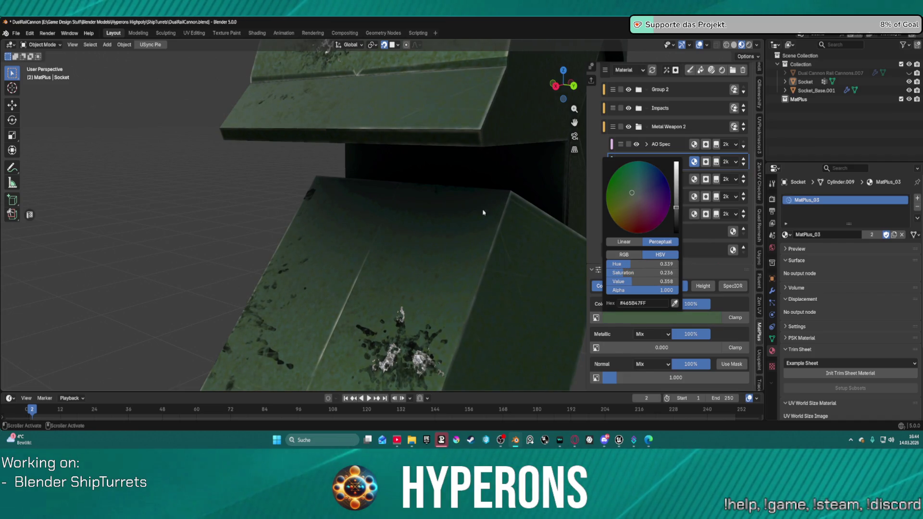
pyautogui.scroll(-10, 444, 240)
pyautogui.moveTo(444, 240)
pyautogui.mouseDown(button='middle')
pyautogui.moveTo(438, 238)
pyautogui.moveTo(445, 240)
pyautogui.mouseUp(button='middle')
pyautogui.scroll(8, 444, 240)
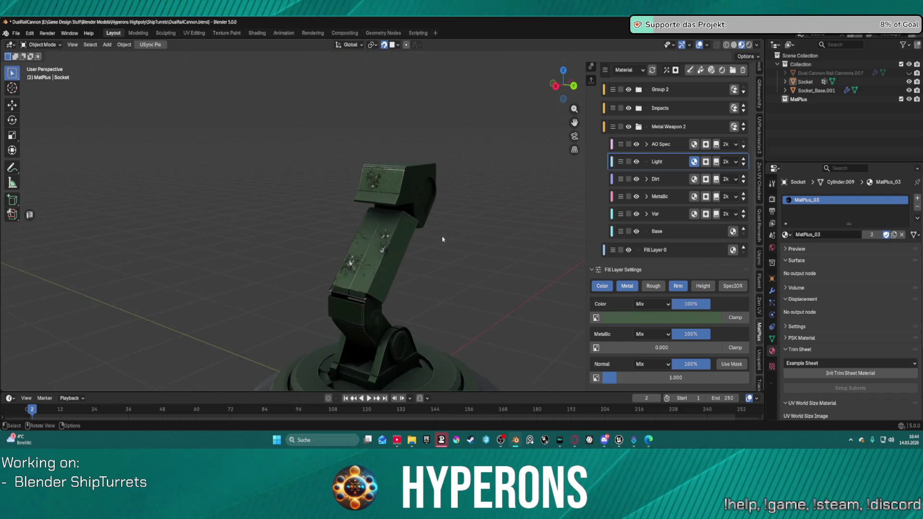
pyautogui.click(699, 317)
pyautogui.moveTo(676, 211)
pyautogui.mouseDown()
pyautogui.moveTo(675, 228)
pyautogui.moveTo(676, 201)
pyautogui.moveTo(676, 211)
pyautogui.mouseUp()
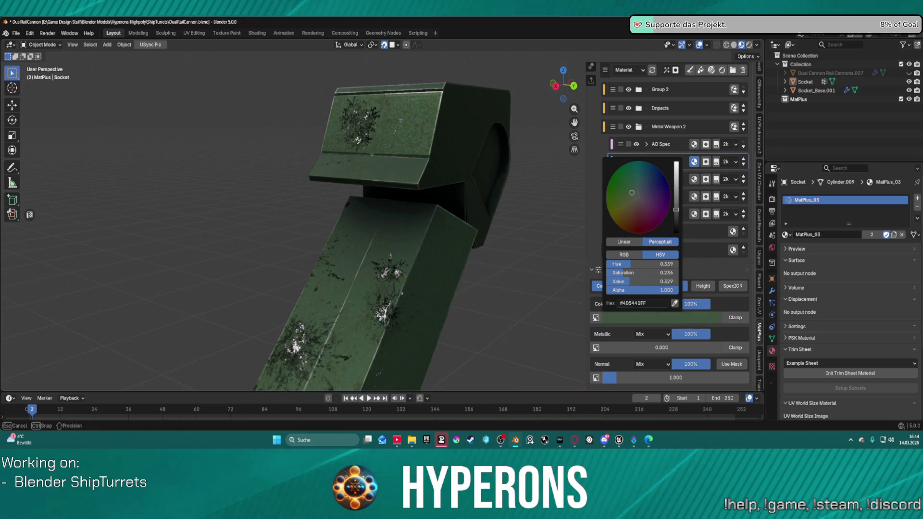
pyautogui.moveTo(703, 153); pyautogui.dragTo(703, 268, button='middle')
pyautogui.scroll(-6, 411, 254)
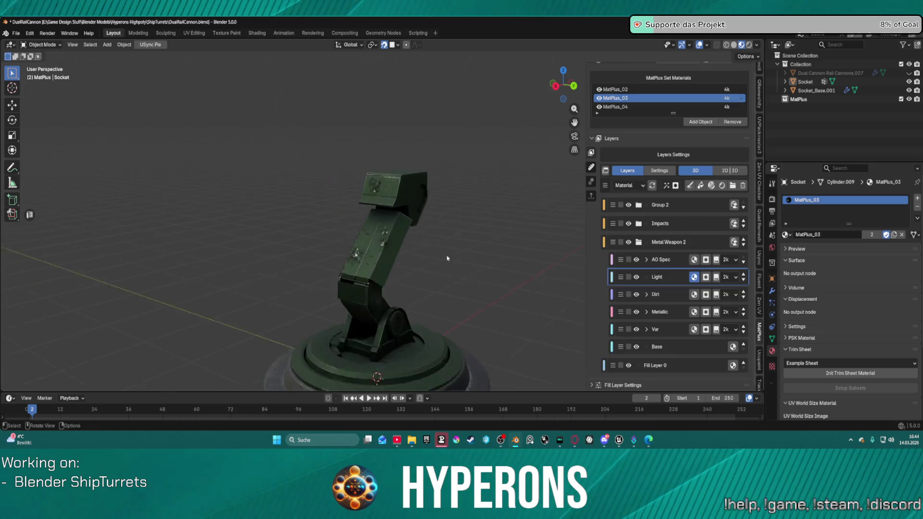
# Unhide the Dual Cannon Rail Cannons in the outliner and collapse the Metal Weapon 2 layer group.
pyautogui.scroll(8, 411, 253)
pyautogui.moveTo(399, 250)
pyautogui.mouseDown(button='middle')
pyautogui.moveTo(443, 295)
pyautogui.moveTo(592, 234)
pyautogui.moveTo(488, 248)
pyautogui.moveTo(461, 216)
pyautogui.mouseUp(button='middle')
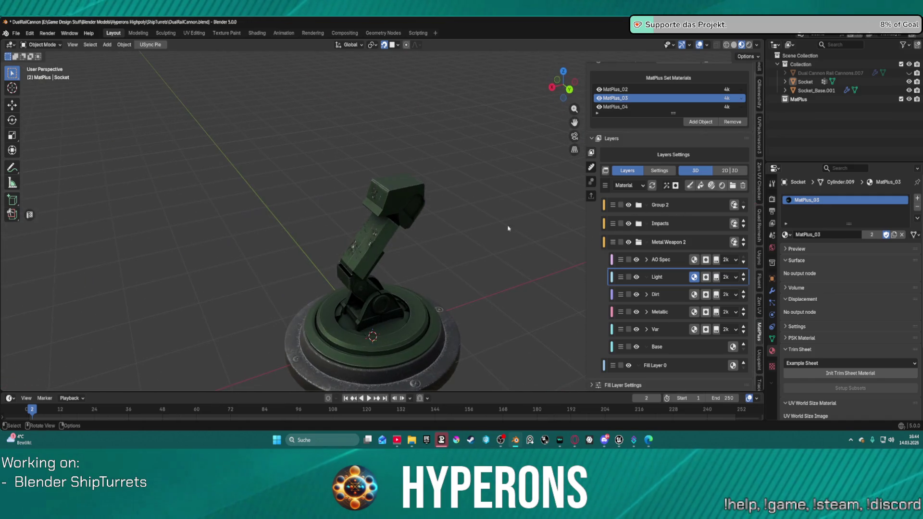
pyautogui.click(908, 73)
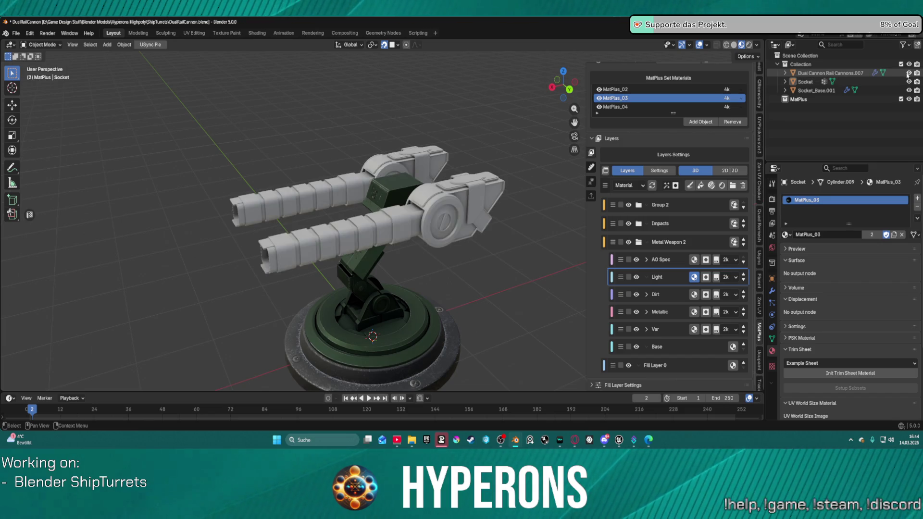
pyautogui.moveTo(552, 230)
pyautogui.mouseDown(button='middle')
pyautogui.moveTo(499, 229)
pyautogui.moveTo(605, 236)
pyautogui.mouseUp(button='middle')
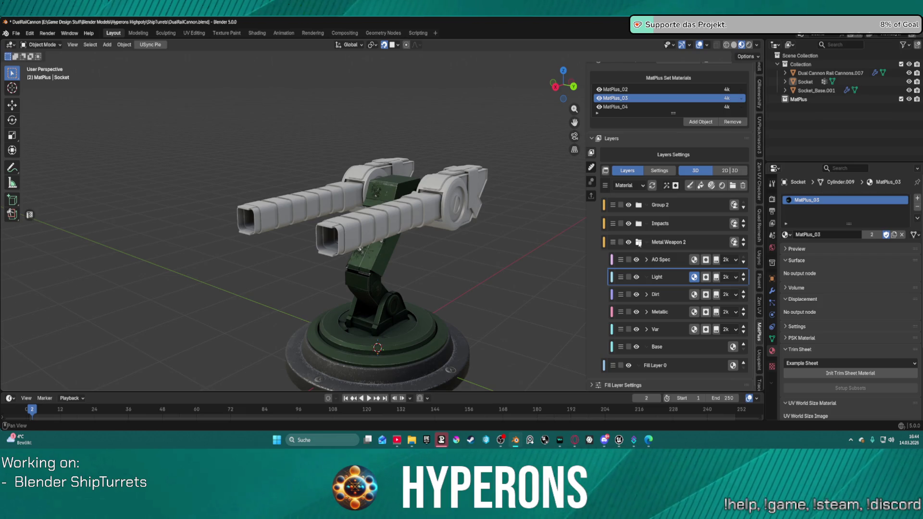
pyautogui.click(638, 242)
pyautogui.click(613, 251)
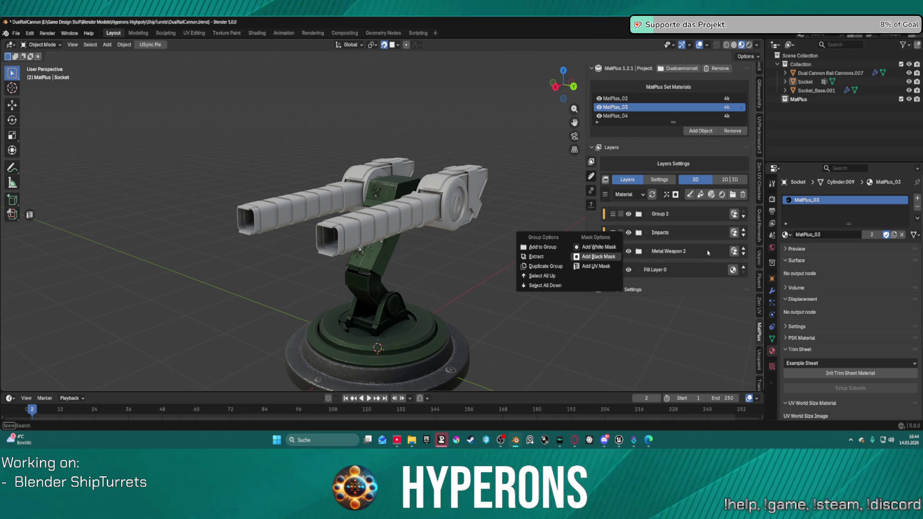
# Create a smart material from the Metal Weapon 2 group and answer the overwrite prompt.
pyautogui.click(734, 252)
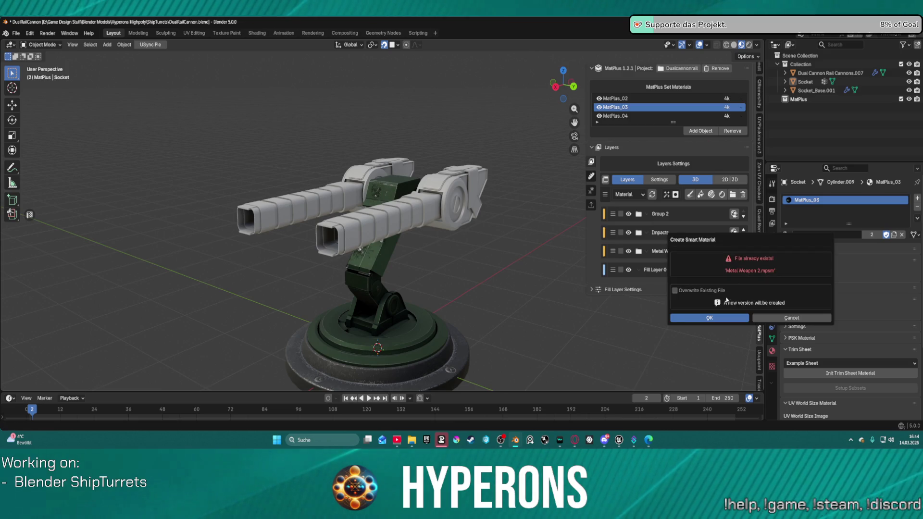
pyautogui.click(700, 290)
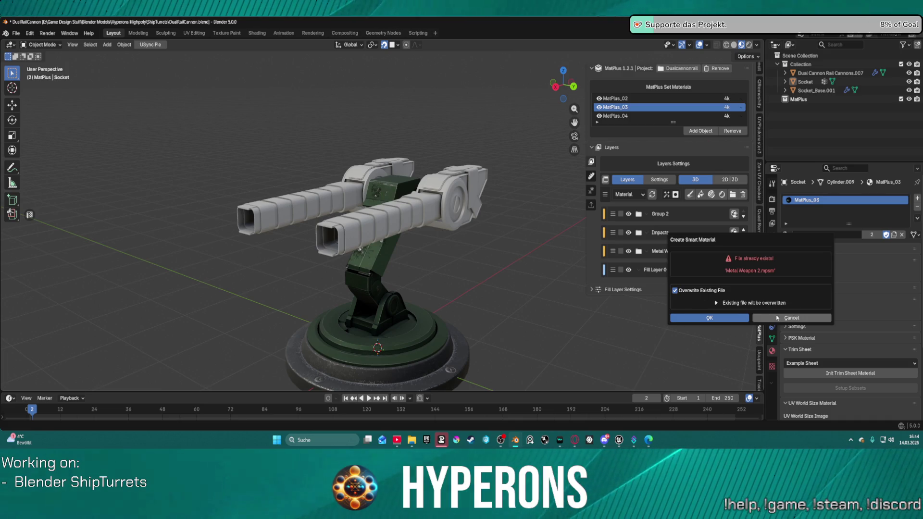
pyautogui.click(710, 317)
# Rename the group to Metal Weapon Turret 01, then select the dual rail cannons object.
pyautogui.doubleClick(659, 251)
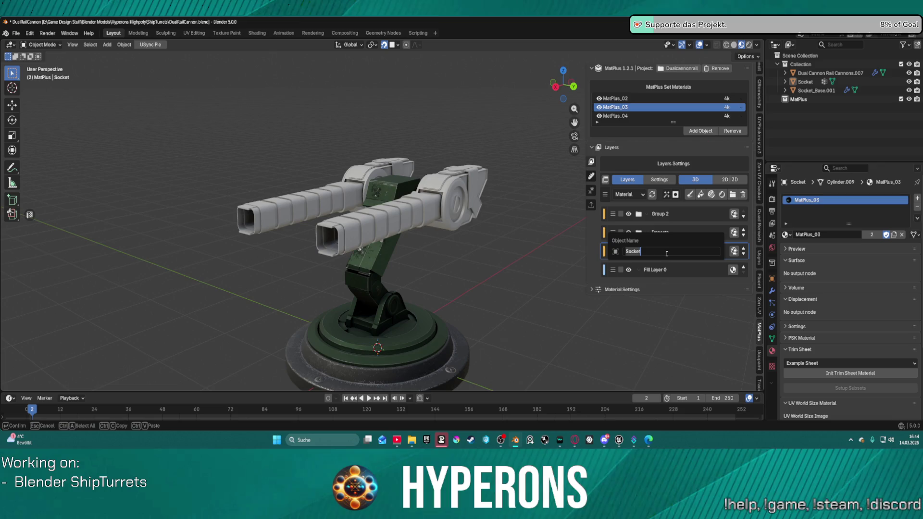
pyautogui.press('Escape')
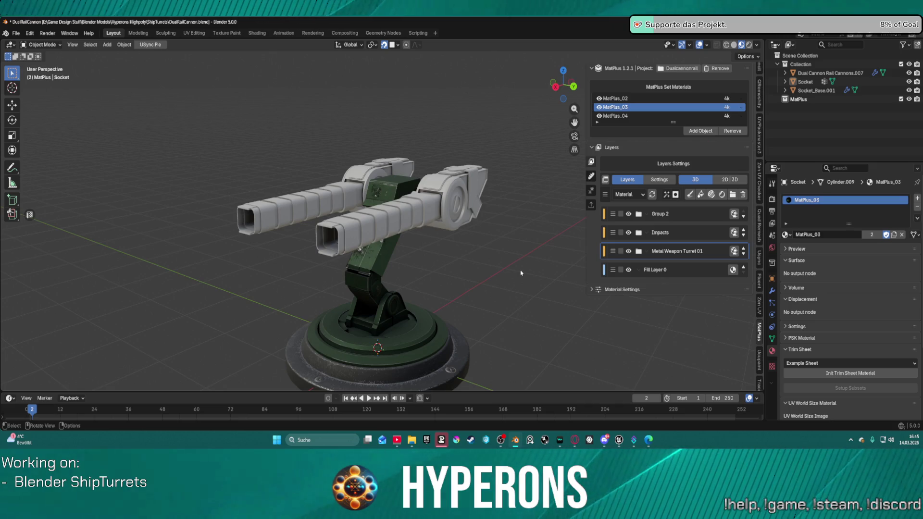
pyautogui.moveTo(461, 248)
pyautogui.mouseDown(button='middle')
pyautogui.moveTo(385, 250)
pyautogui.moveTo(567, 249)
pyautogui.mouseUp(button='middle')
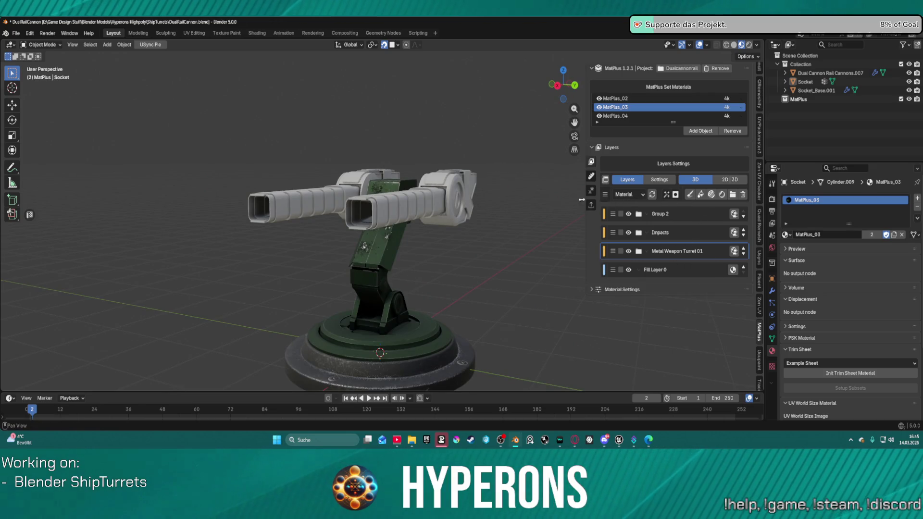
pyautogui.click(455, 202)
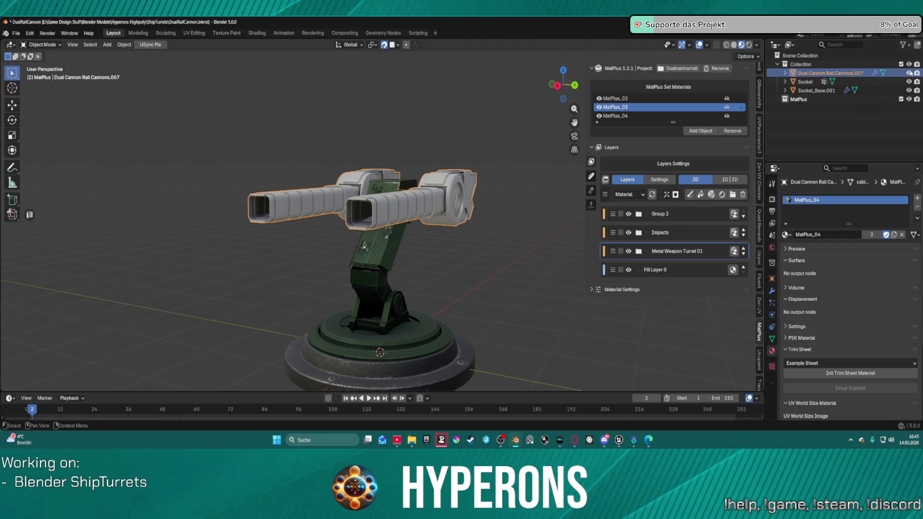
# Switch the cannons to MatPlus_04 and apply the Metal Weapon Turret 01 smart material.
pyautogui.click(648, 116)
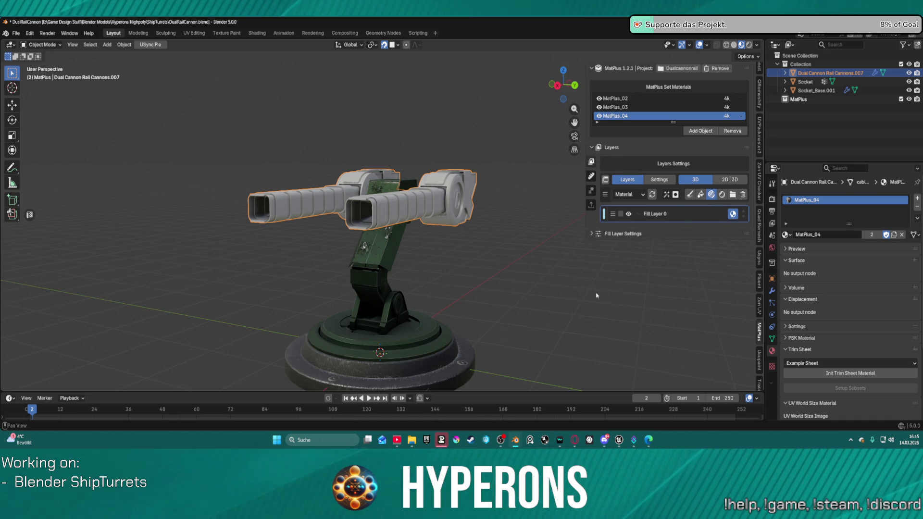
pyautogui.scroll(-12, 790, 246)
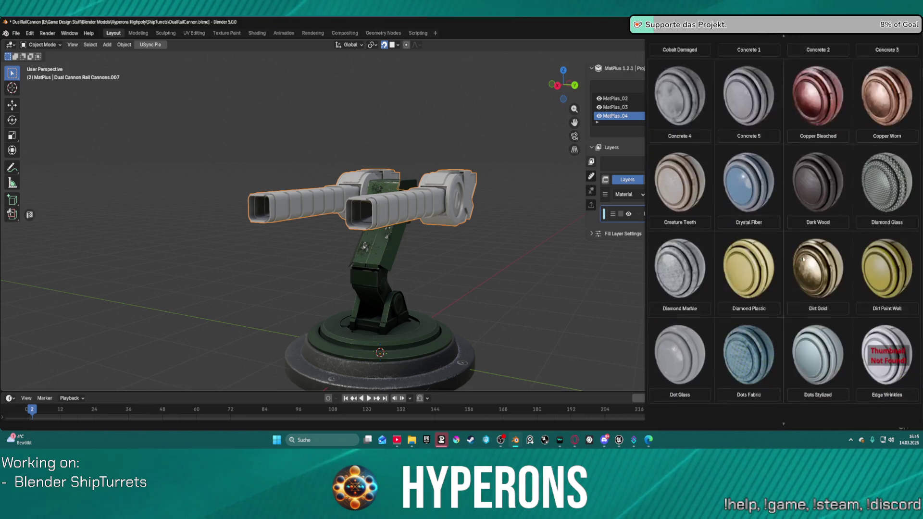
pyautogui.scroll(-4, 803, 260)
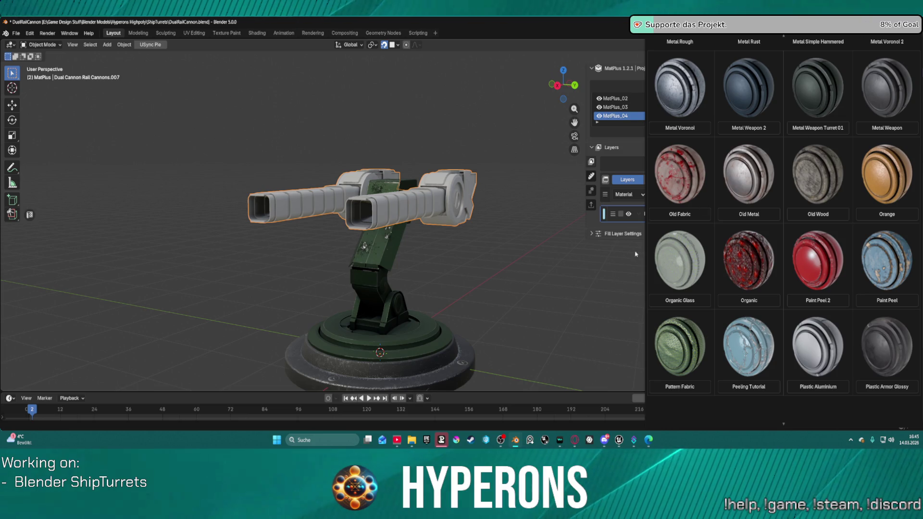
pyautogui.moveTo(510, 268)
pyautogui.mouseDown(button='middle')
pyautogui.moveTo(488, 315)
pyautogui.moveTo(389, 250)
pyautogui.mouseUp(button='middle')
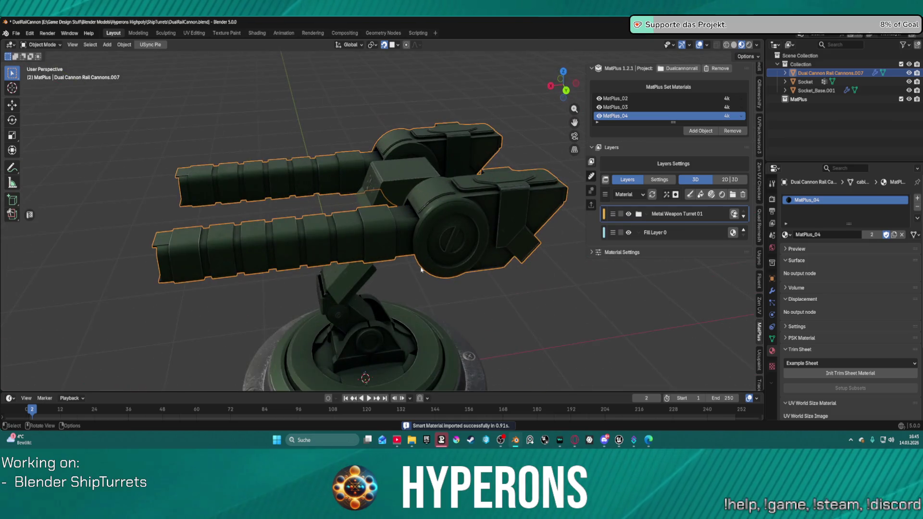
# Inspect the dark-green turret from higher and side-on angles, then minimize Blender with Super+D.
pyautogui.scroll(5, 385, 245)
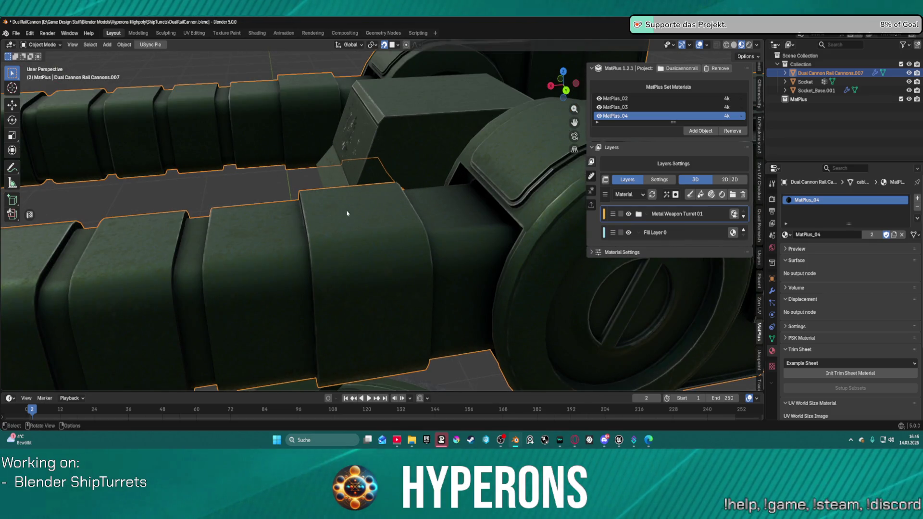
pyautogui.scroll(-8, 389, 115)
pyautogui.moveTo(386, 101); pyautogui.dragTo(433, 137, button='middle')
pyautogui.scroll(6, 399, 178)
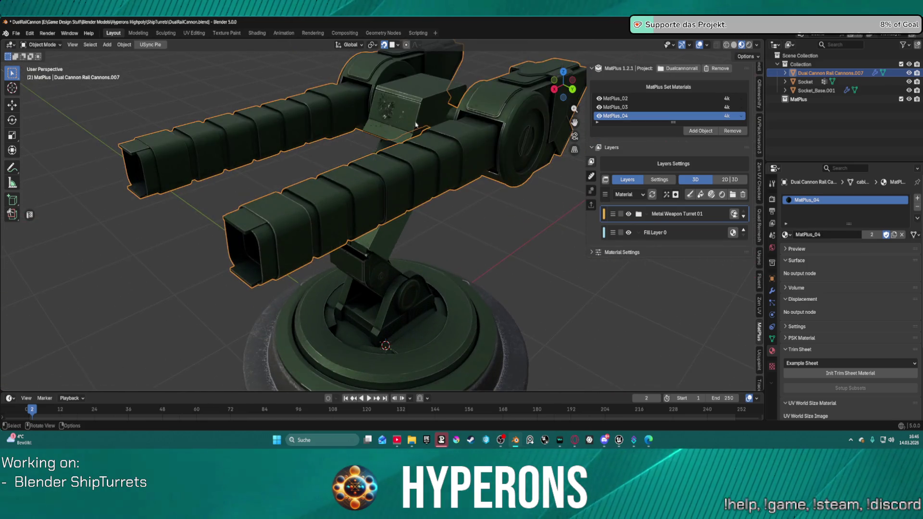
pyautogui.moveTo(400, 178)
pyautogui.mouseDown(button='middle')
pyautogui.moveTo(413, 156)
pyautogui.moveTo(488, 181)
pyautogui.moveTo(411, 185)
pyautogui.mouseUp(button='middle')
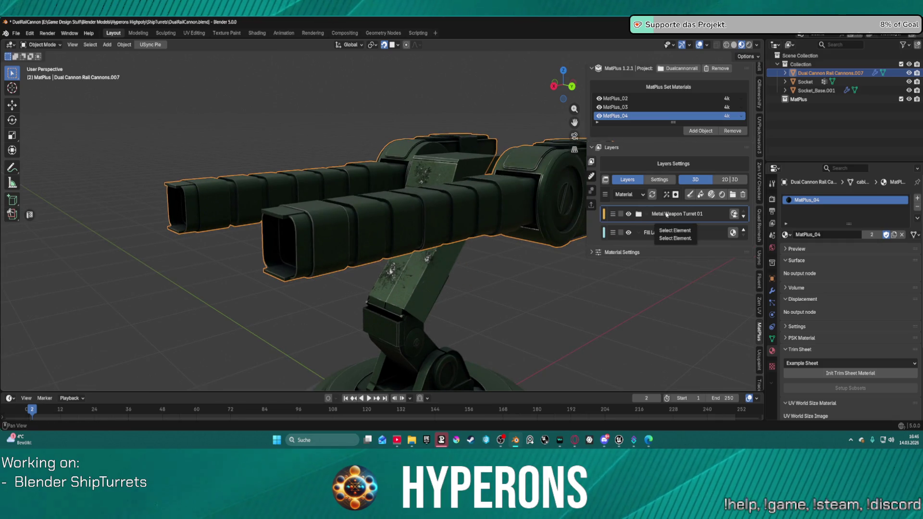
pyautogui.scroll(-4, 556, 224)
pyautogui.scroll(3, 555, 224)
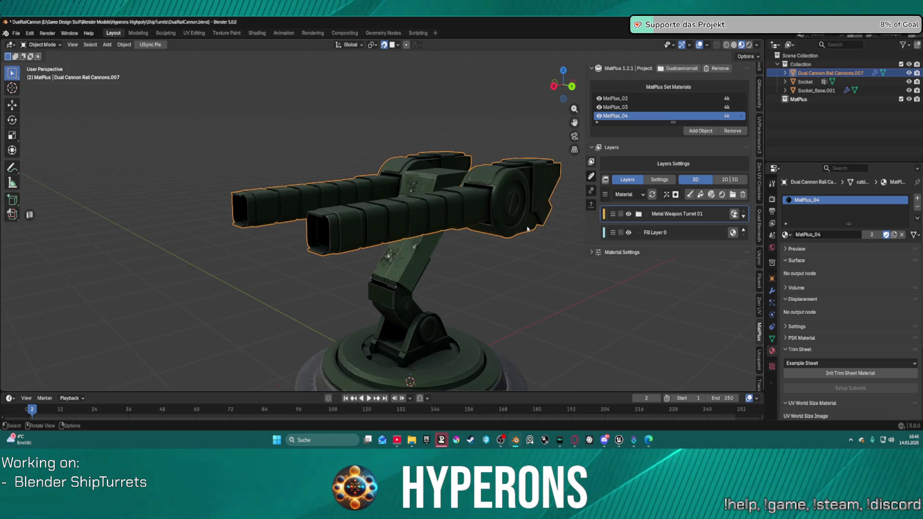
pyautogui.keyDown('shift'); pyautogui.moveTo(555, 224); pyautogui.dragTo(462, 237, button='middle'); pyautogui.keyUp('shift')
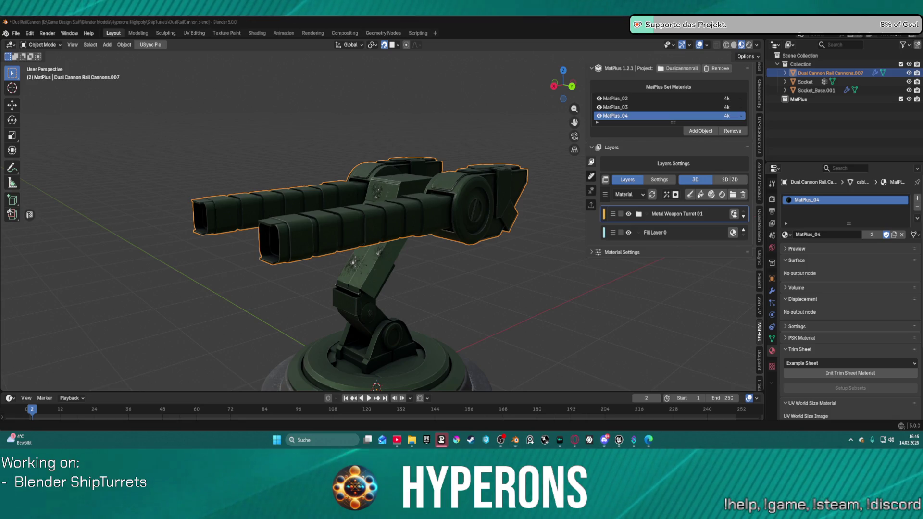
pyautogui.press('super+d')
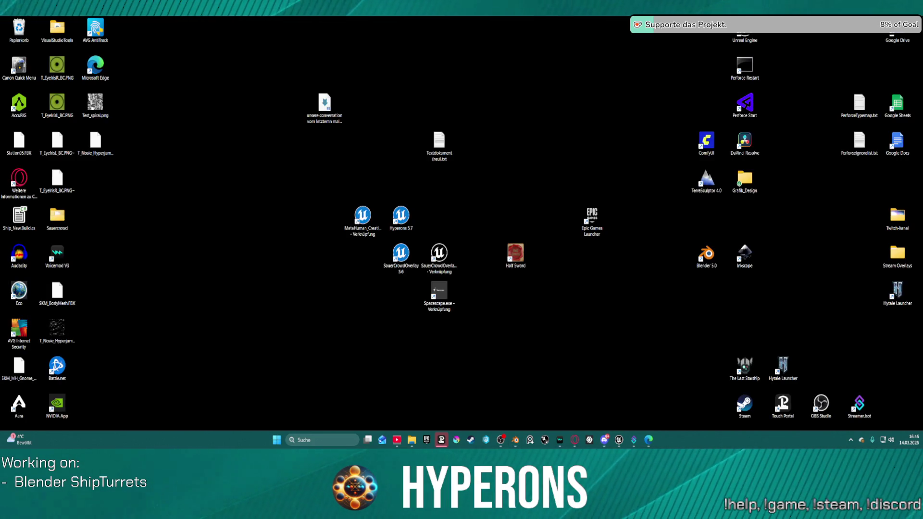
# Restore the minimized Blender turret window with Super+D.
pyautogui.press('super+d')
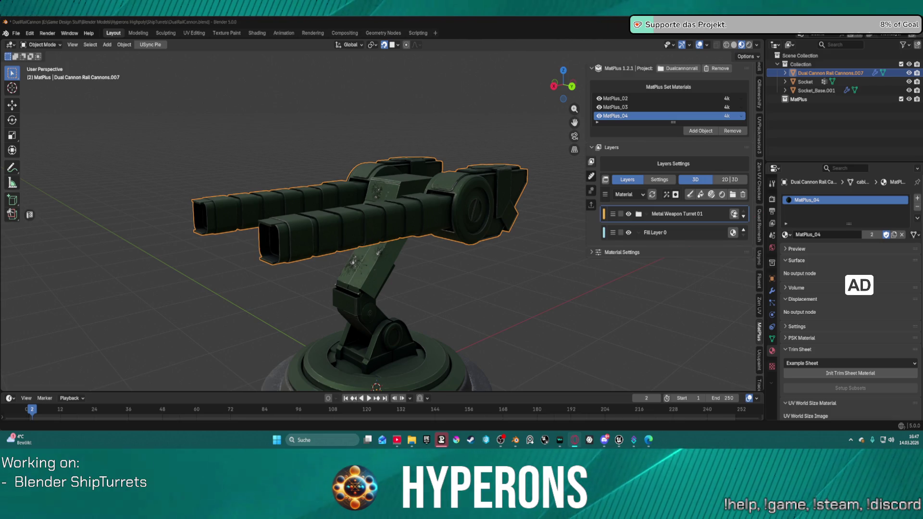
# Move in closer on the turret barrels, dismissing the interaction mode menu without changing mode.
pyautogui.moveTo(365, 192)
pyautogui.mouseDown(button='middle')
pyautogui.moveTo(461, 178)
pyautogui.moveTo(380, 171)
pyautogui.moveTo(234, 182)
pyautogui.mouseUp(button='middle')
pyautogui.scroll(-1, 234, 182)
pyautogui.scroll(2, 234, 182)
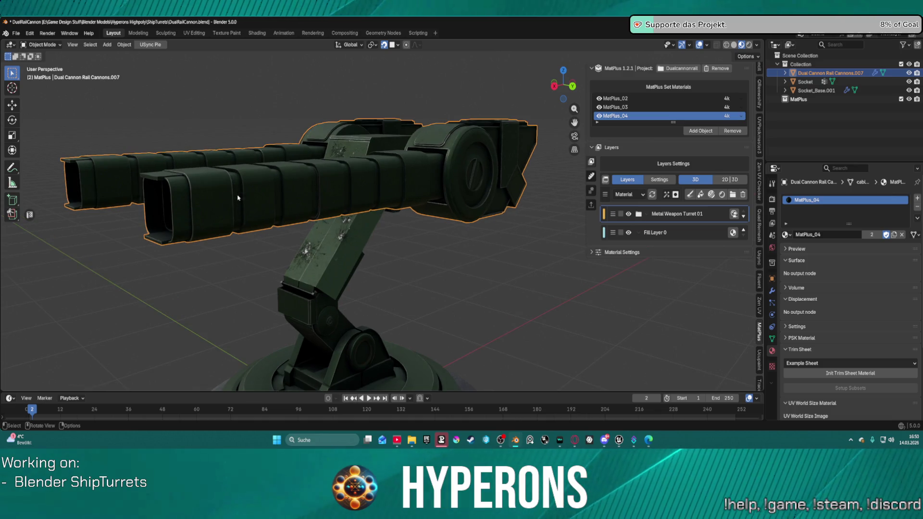
pyautogui.hotkey('ctrl', 'Tab')
pyautogui.click(238, 197)
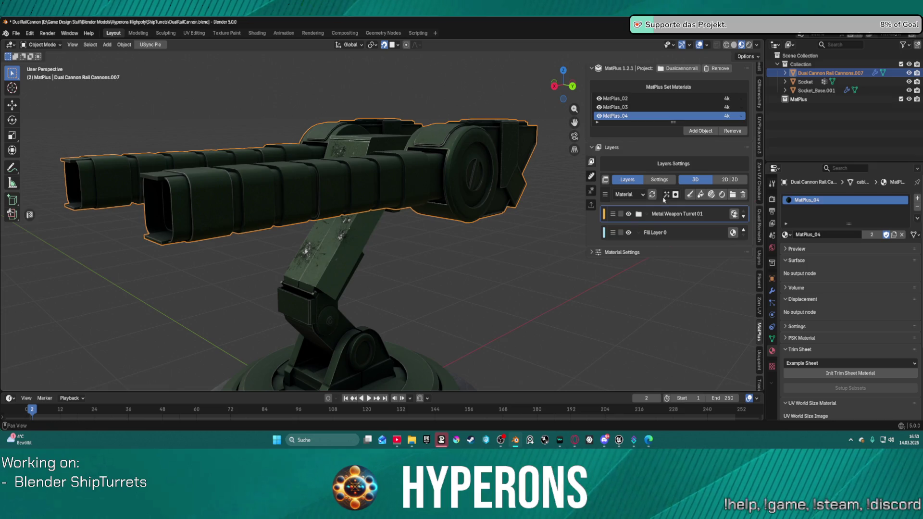
# Add Group 1 to the MatPlus_04 layer stack and rename it 'Color Variation'.
pyautogui.click(733, 195)
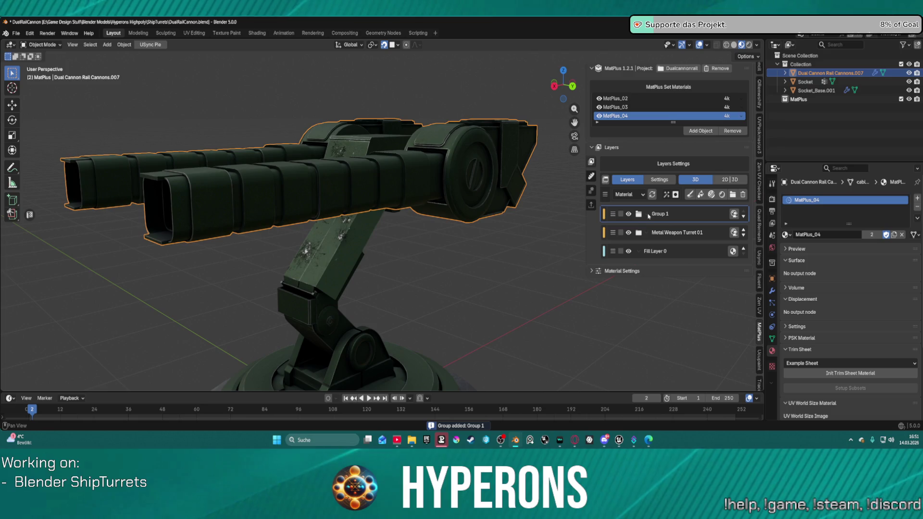
pyautogui.doubleClick(667, 213)
pyautogui.press('Return')
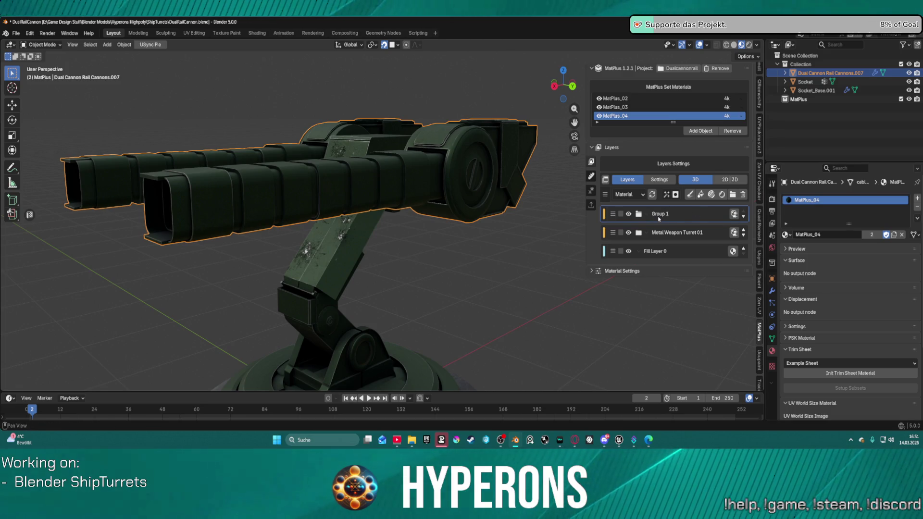
pyautogui.doubleClick(659, 215)
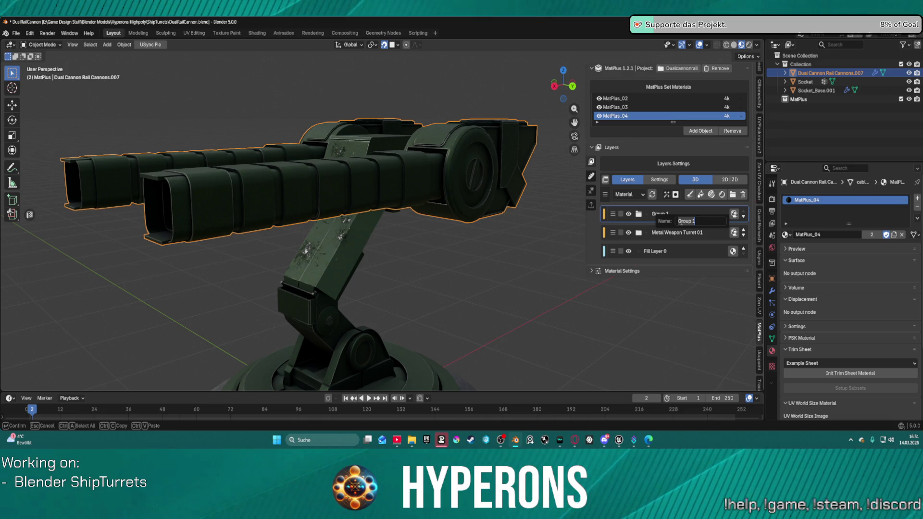
pyautogui.write('Color Var')
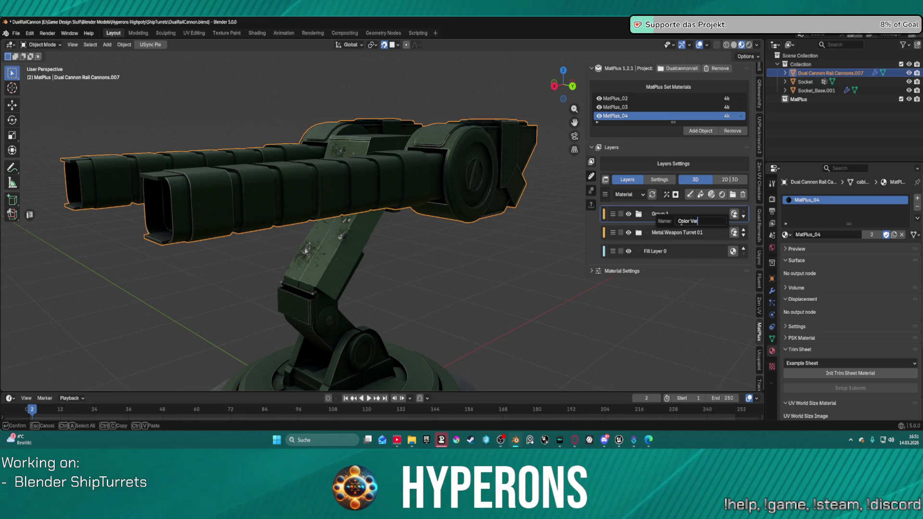
pyautogui.press('Return')
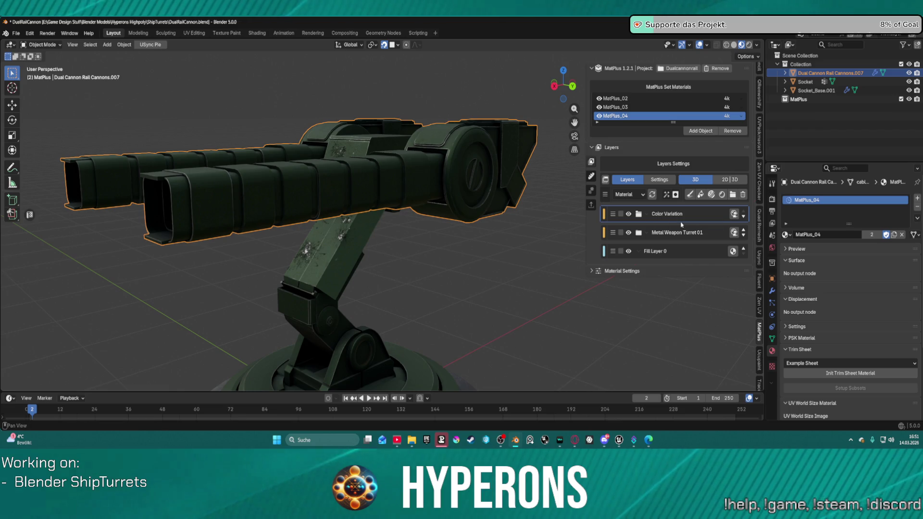
# Add Fill Layer 7 inside Color Variation with a black mask and a Mask UV 0 island mask.
pyautogui.click(700, 194)
pyautogui.click(676, 195)
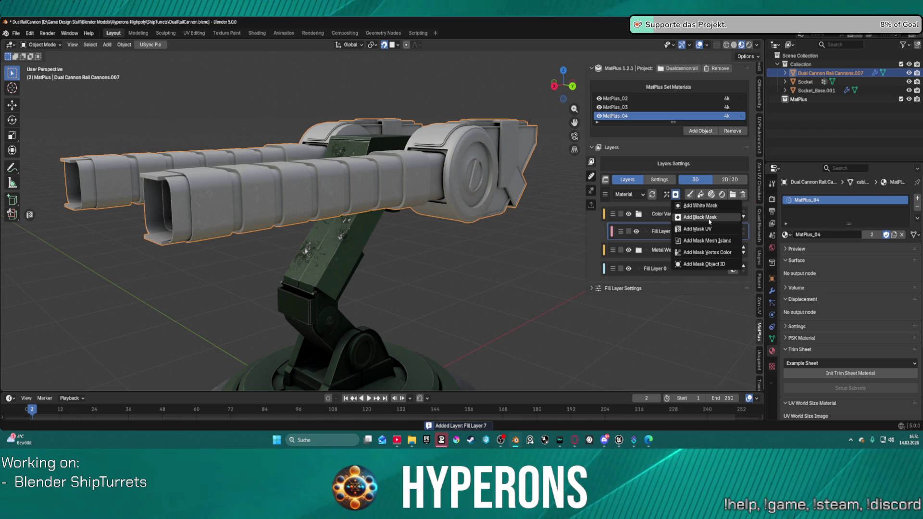
pyautogui.click(702, 218)
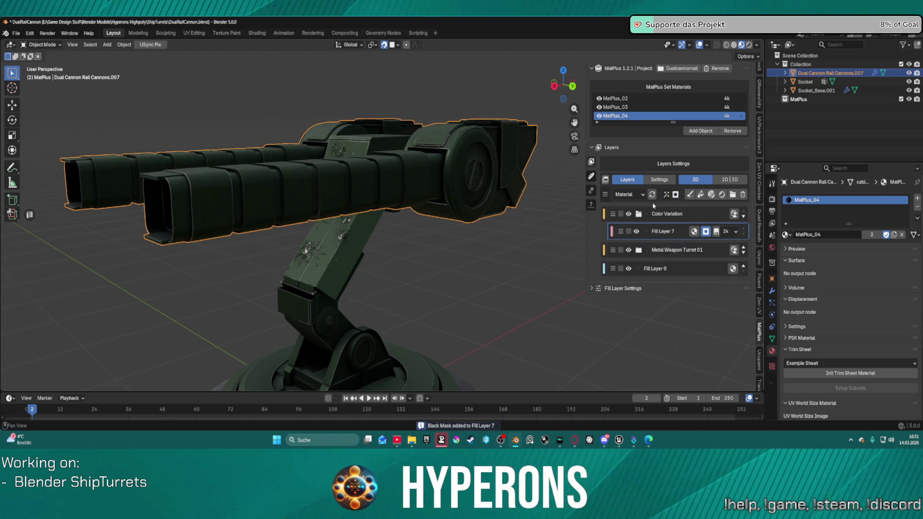
pyautogui.click(666, 194)
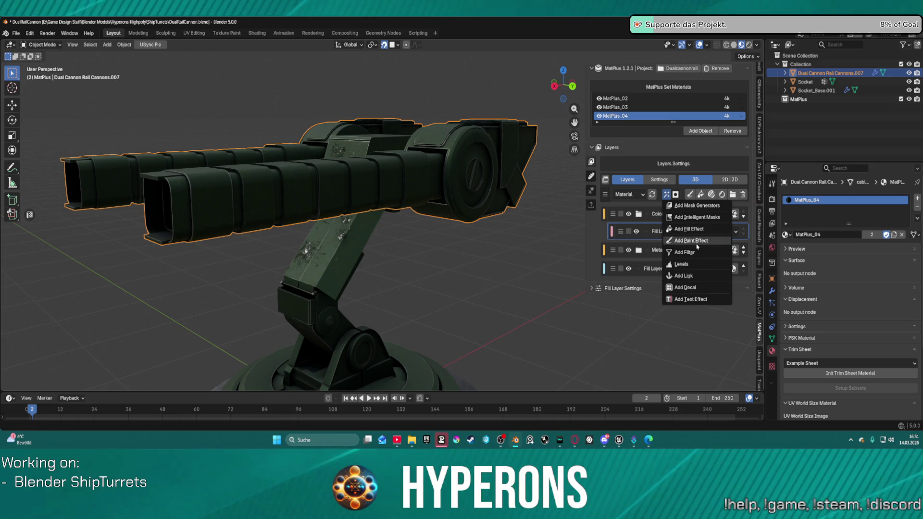
pyautogui.click(669, 194)
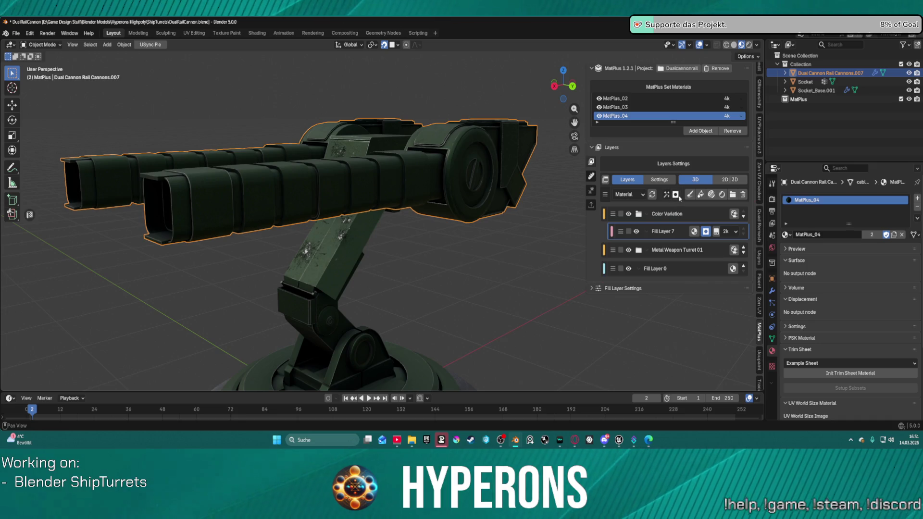
pyautogui.click(675, 194)
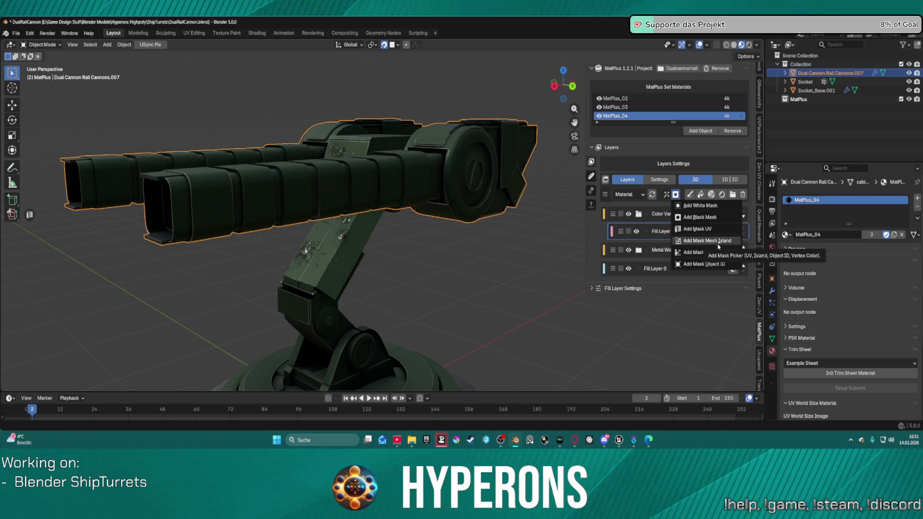
pyautogui.click(706, 229)
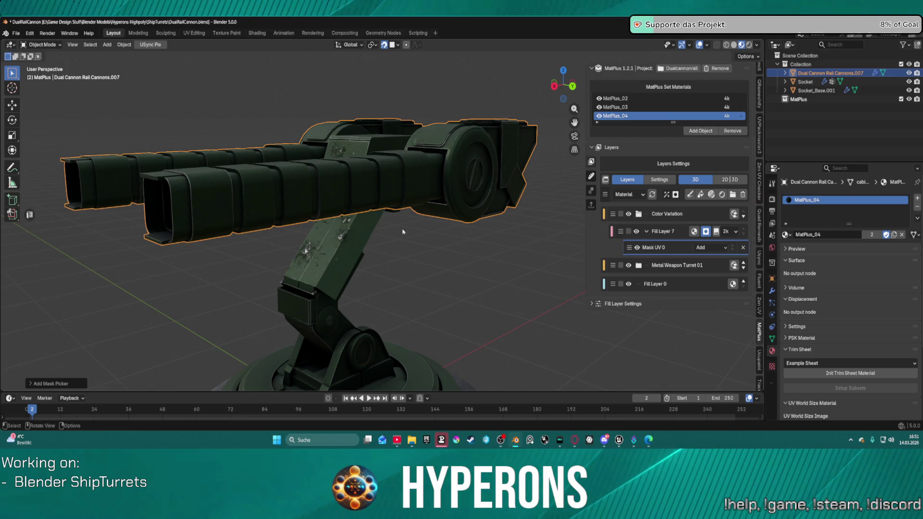
pyautogui.scroll(-3, 403, 232)
# Switch to the Unreal Editor's LoadMap level and fly the camera up to the turret models.
pyautogui.moveTo(619, 441)
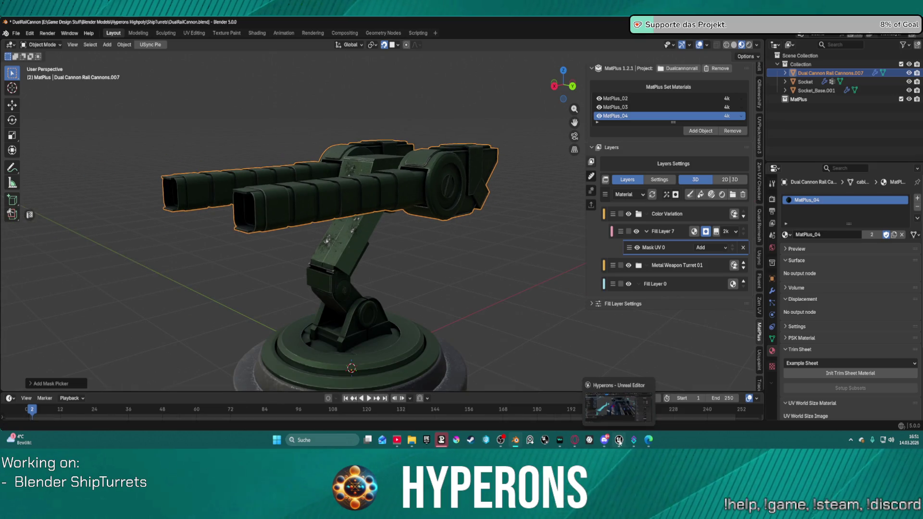
pyautogui.click(618, 406)
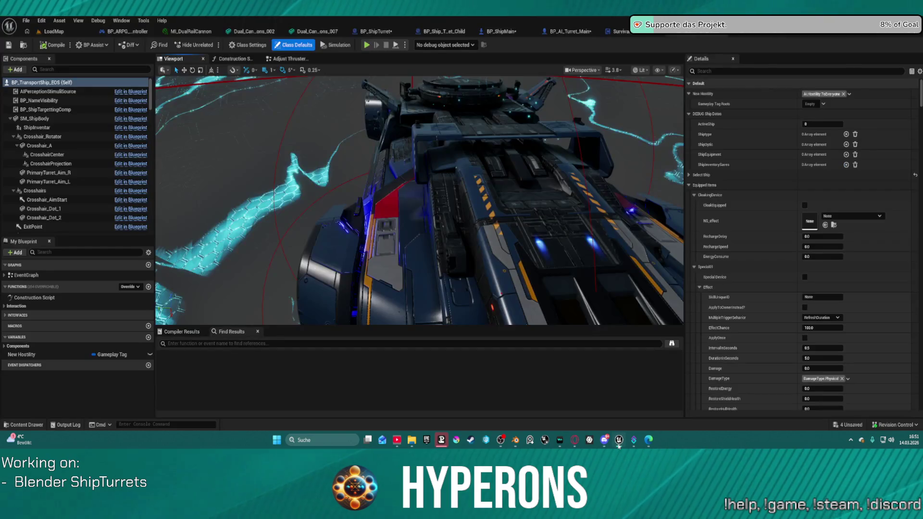
pyautogui.click(58, 32)
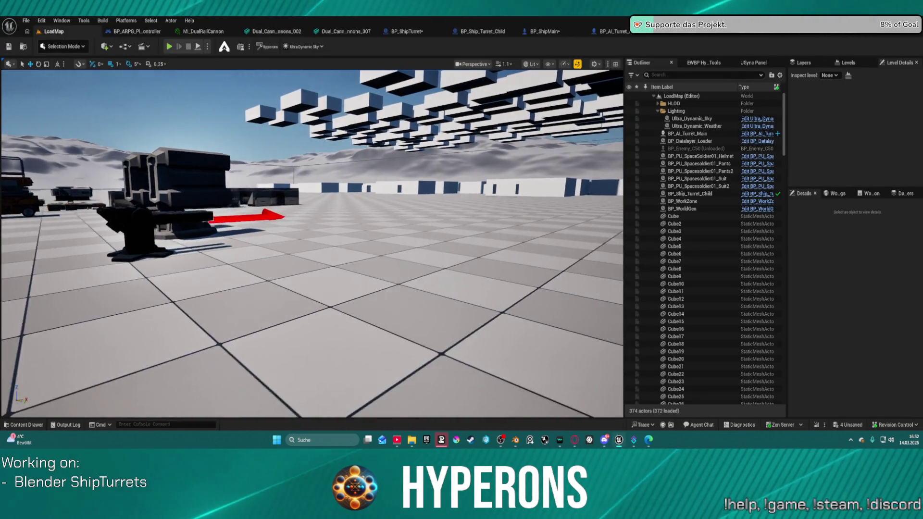
pyautogui.moveTo(312, 240)
pyautogui.mouseDown(button='right')
pyautogui.moveTo(288, 240)
pyautogui.moveTo(337, 221)
pyautogui.moveTo(288, 240)
pyautogui.moveTo(385, 238)
pyautogui.moveTo(375, 245)
pyautogui.mouseUp(button='right')
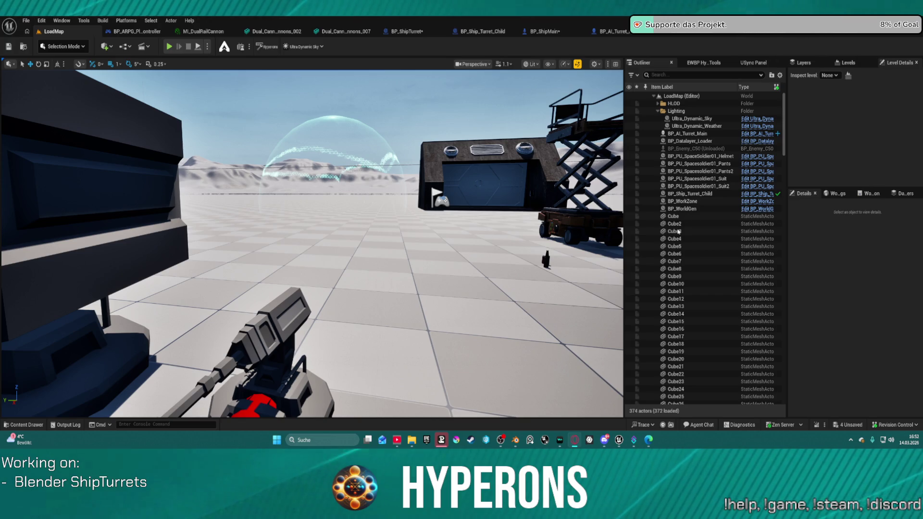
pyautogui.hotkey('alt', 'Tab')
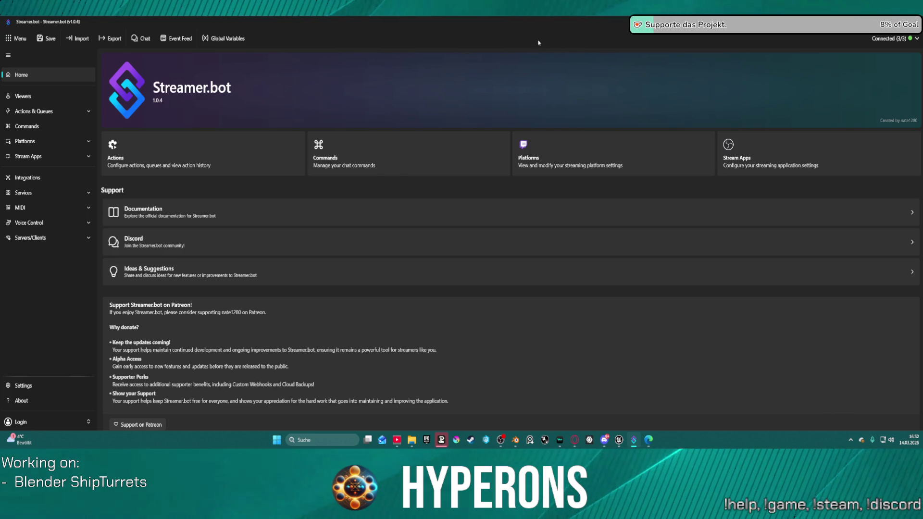
# Minimize Streamer.bot to get back to the Unreal LoadMap level.
pyautogui.click(868, 22)
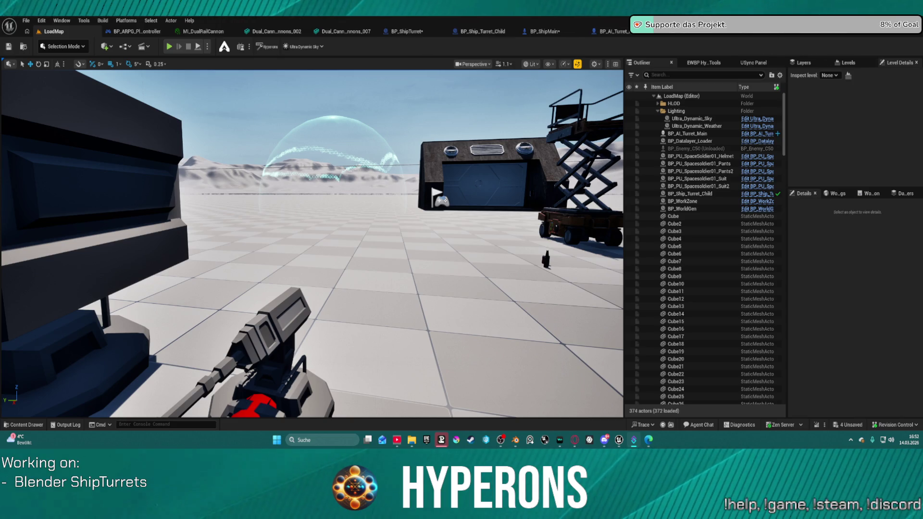
# Select both Dual_Cannon_Rail_Cannons_002 and Dual_Cannon_Rail_Cannons_007 turrets in the level.
pyautogui.moveTo(312, 240)
pyautogui.mouseDown(button='right')
pyautogui.moveTo(312, 274)
pyautogui.moveTo(435, 265)
pyautogui.mouseUp(button='right')
pyautogui.click(387, 260)
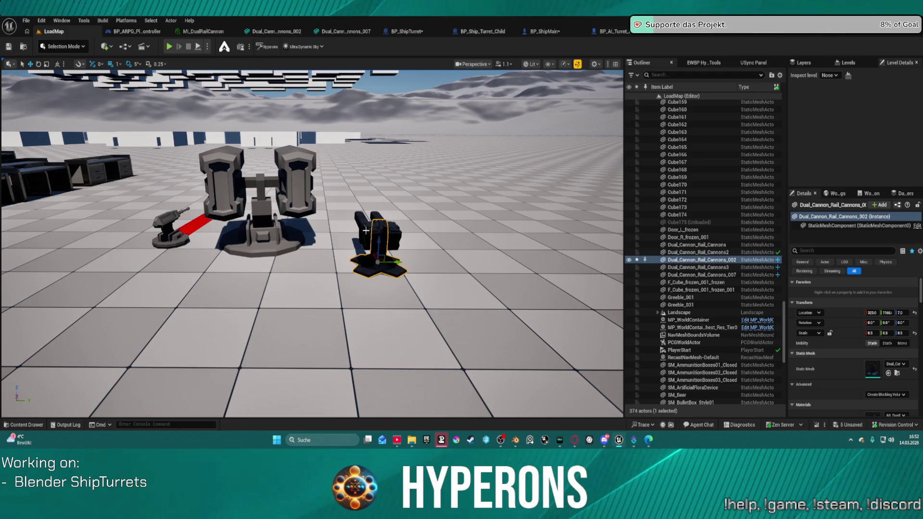
pyautogui.click(382, 239)
pyautogui.moveTo(394, 260); pyautogui.dragTo(391, 260)
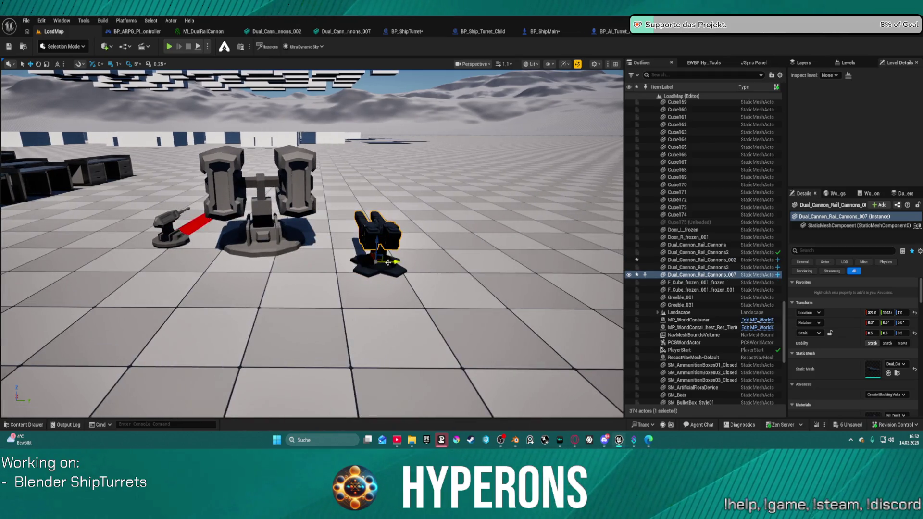
pyautogui.click(393, 266)
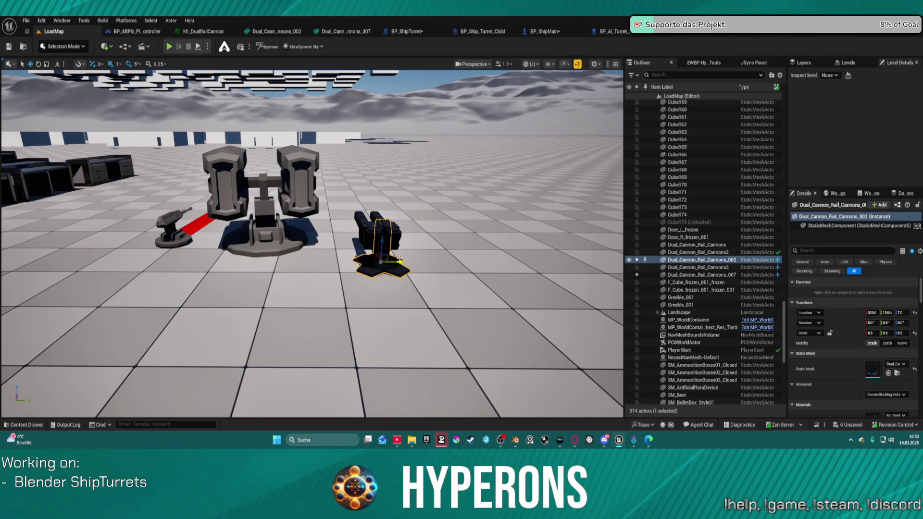
pyautogui.keyDown('ctrl'); pyautogui.click(368, 231); pyautogui.keyUp('ctrl')
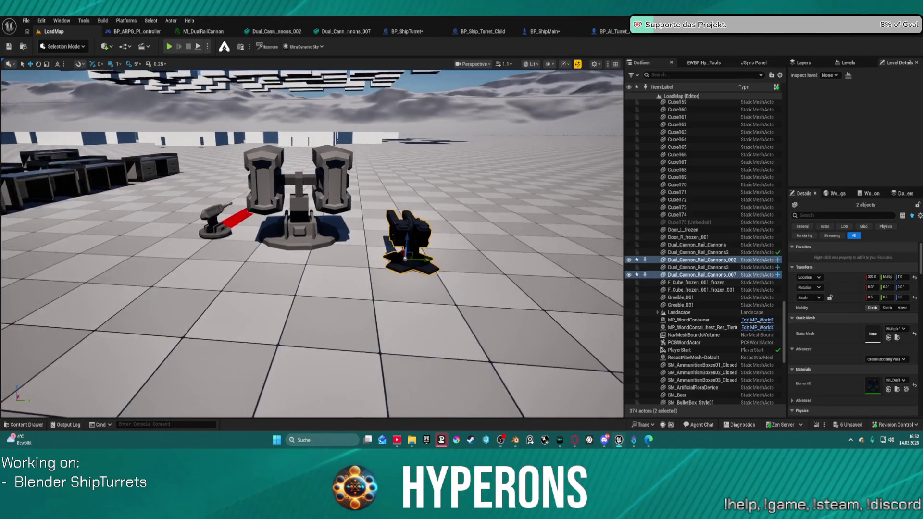
# Frame the two turrets, drag them together along X across the floor, then return to Blender.
pyautogui.keyDown('alt'); pyautogui.moveTo(394, 257); pyautogui.dragTo(576, 261); pyautogui.keyUp('alt')
pyautogui.press('f')
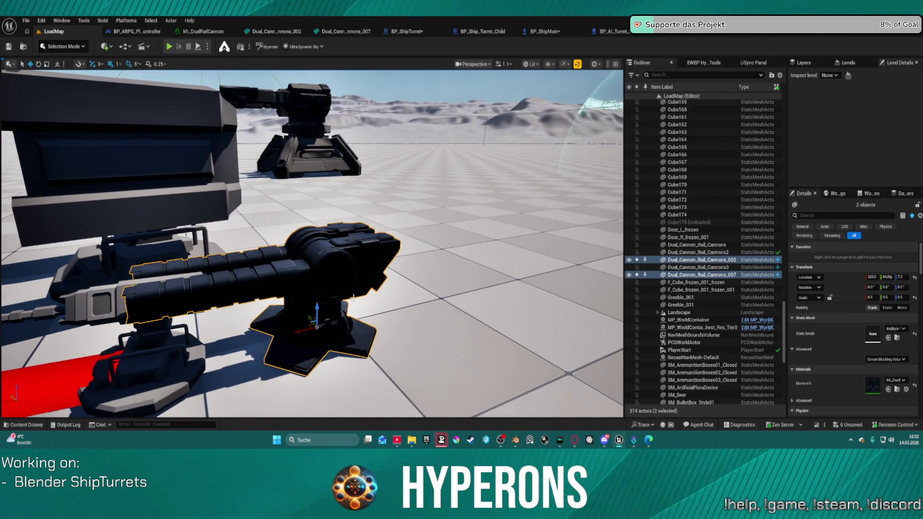
pyautogui.moveTo(301, 331); pyautogui.dragTo(384, 306)
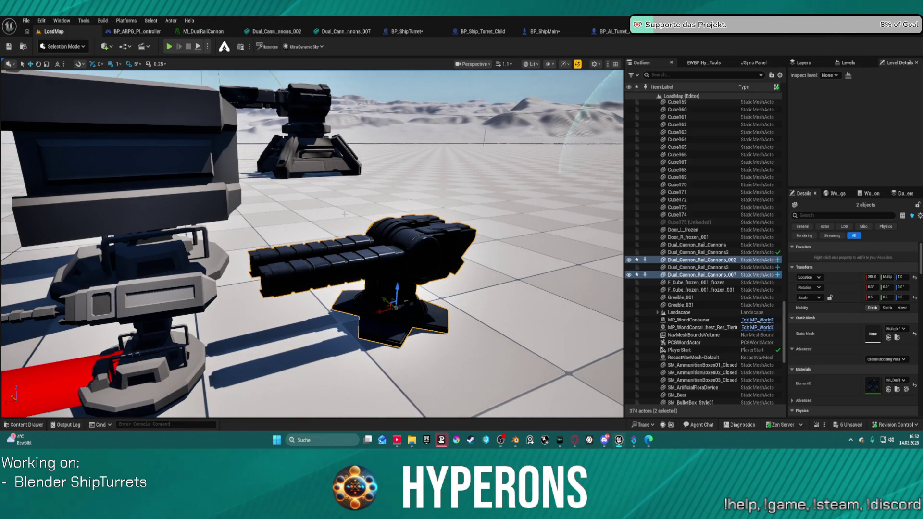
pyautogui.moveTo(319, 260); pyautogui.dragTo(344, 252, button='right')
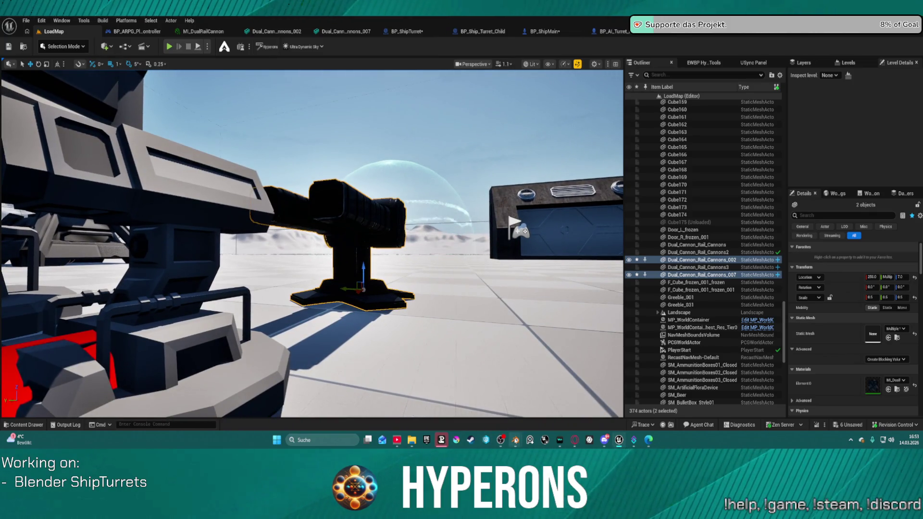
pyautogui.moveTo(515, 440)
pyautogui.click(537, 403)
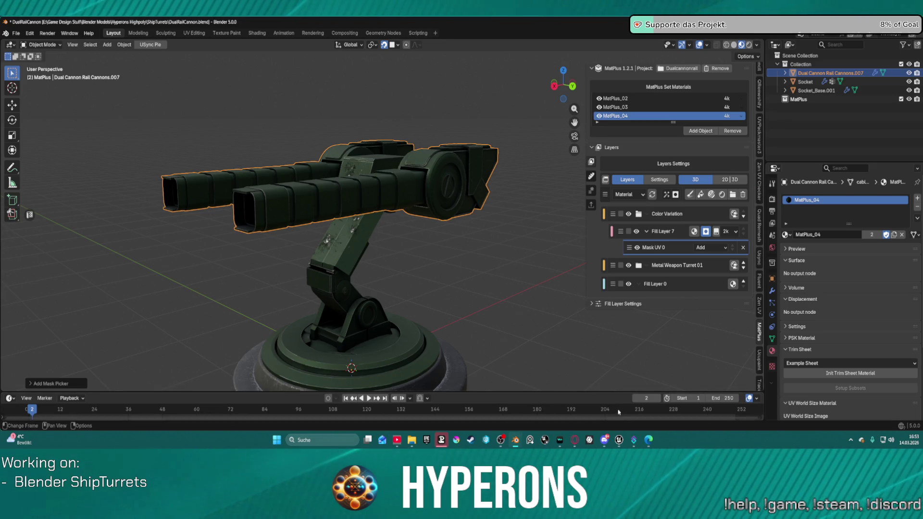
# Orbit the turret so the barrels face forward, then switch to the Spaceship Weapons_V01 file.
pyautogui.rightClick(377, 261)
pyautogui.moveTo(414, 260)
pyautogui.click(435, 118)
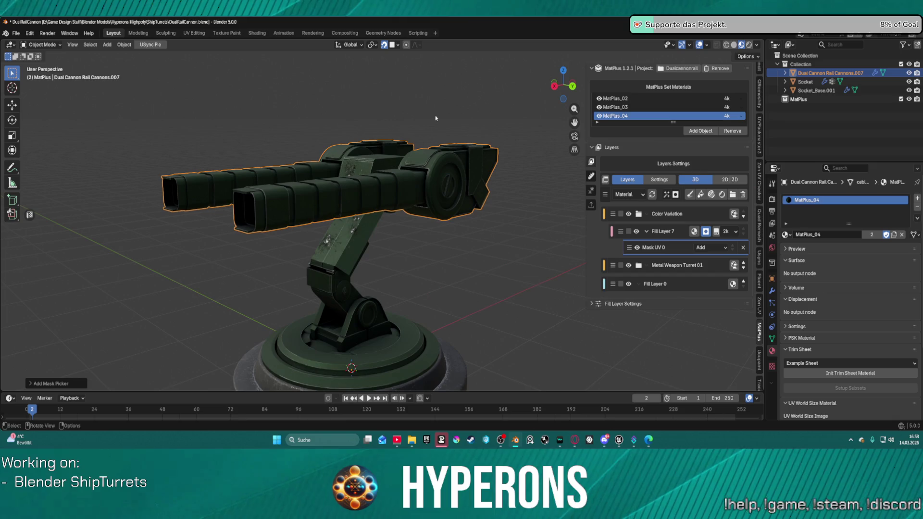
pyautogui.moveTo(387, 122); pyautogui.dragTo(457, 118, button='middle')
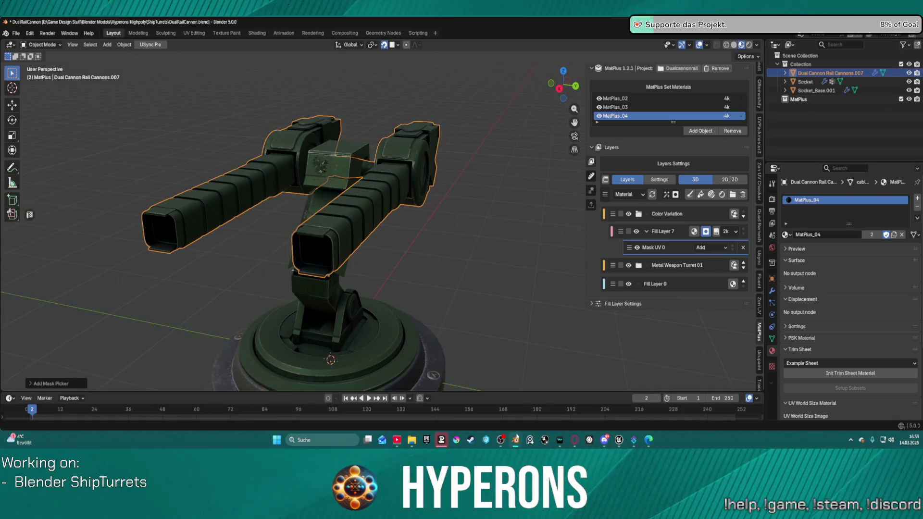
pyautogui.moveTo(515, 440)
pyautogui.click(479, 406)
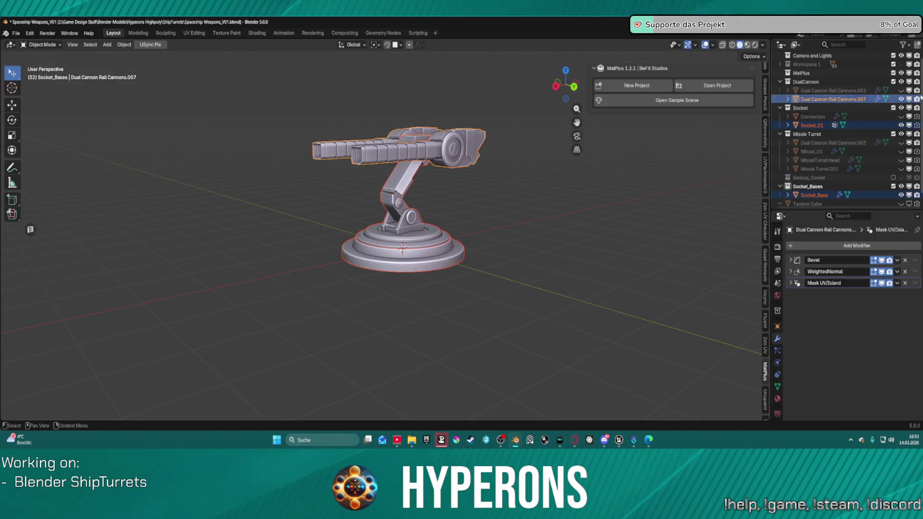
# Hide the dual rail cannon and toggle the missile pod and barrels to preview them.
pyautogui.click(901, 99)
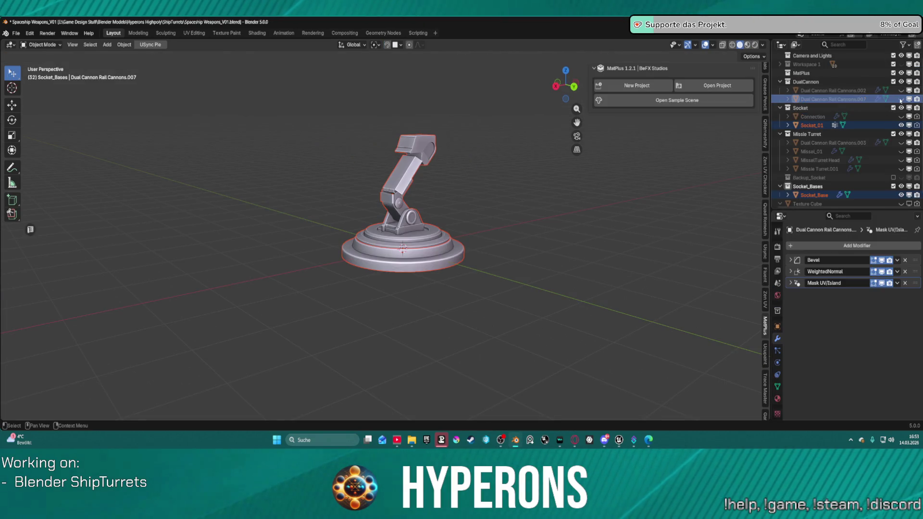
pyautogui.click(901, 160)
pyautogui.click(901, 151)
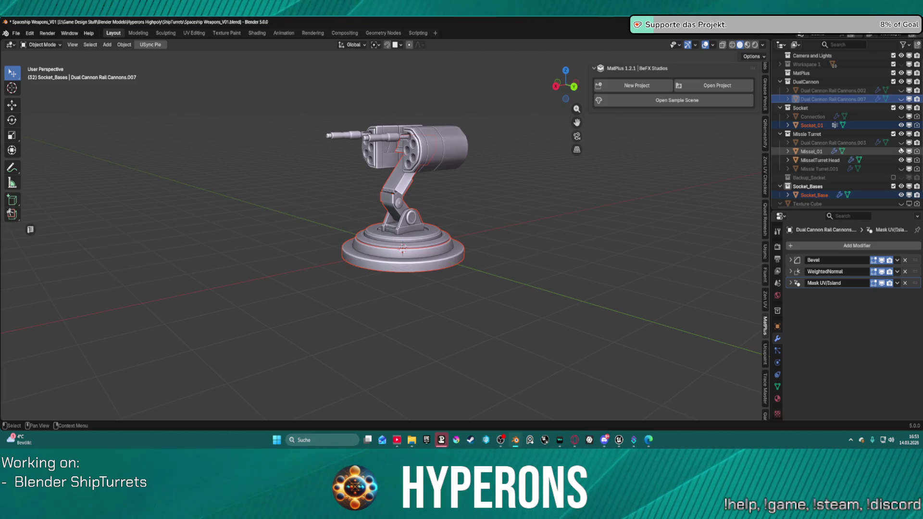
pyautogui.click(901, 151)
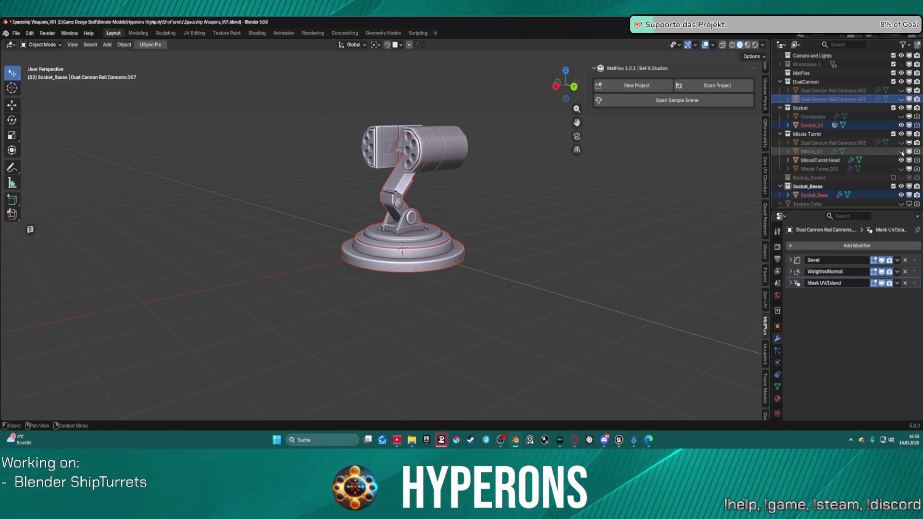
pyautogui.click(901, 160)
pyautogui.click(902, 150)
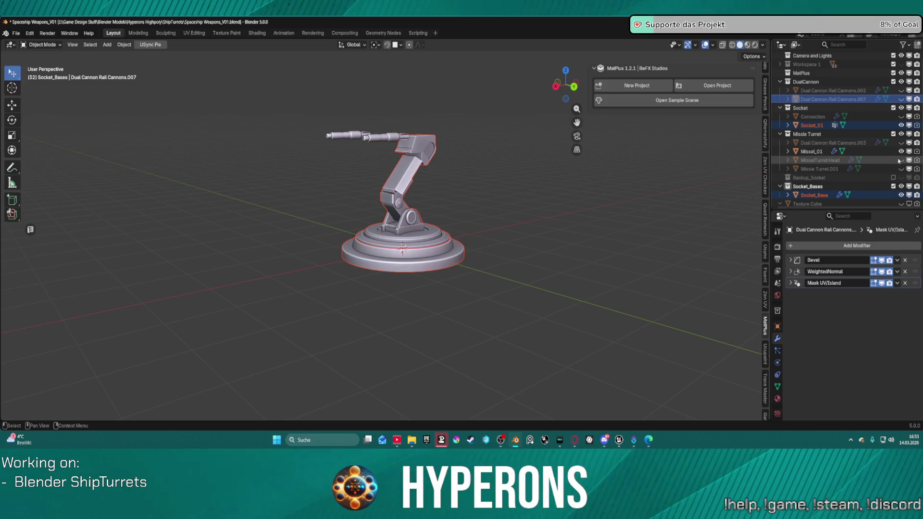
pyautogui.click(901, 160)
# Hide the missile parts, restore the dual rail cannon, and open Unreal's content browser.
pyautogui.click(901, 160)
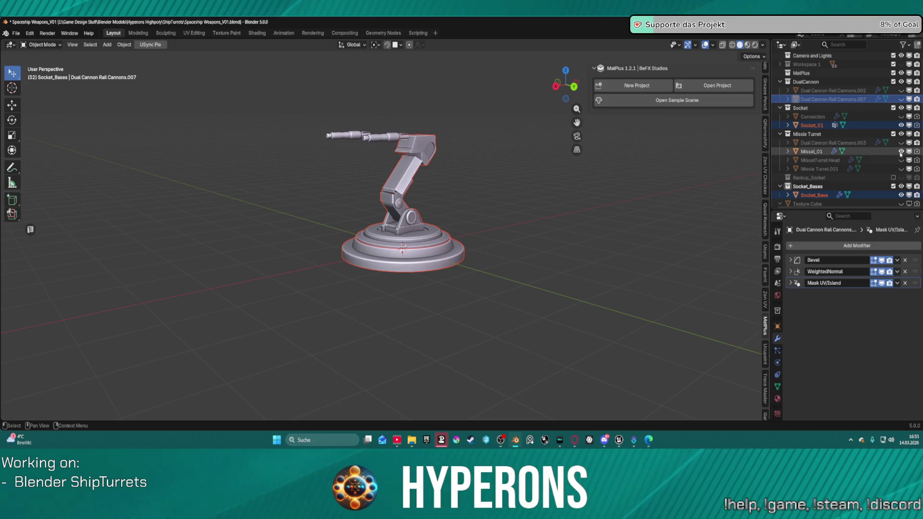
pyautogui.click(901, 151)
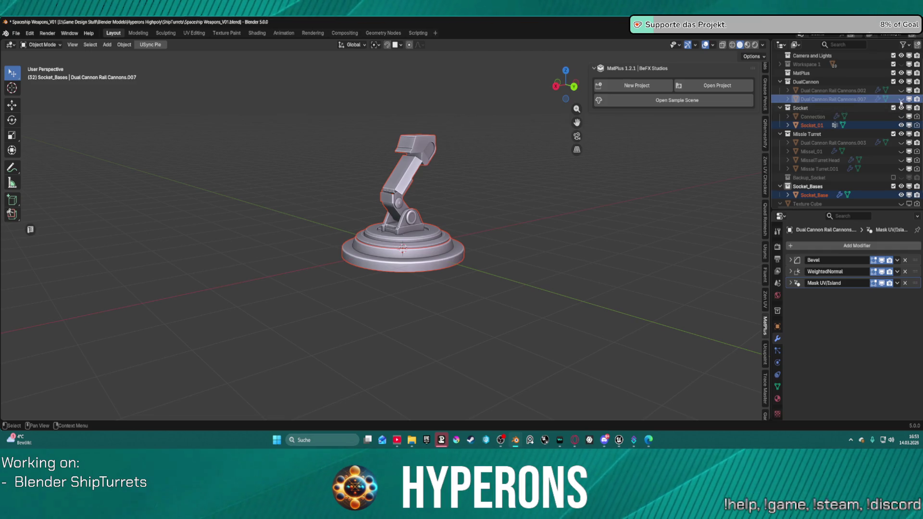
pyautogui.click(901, 99)
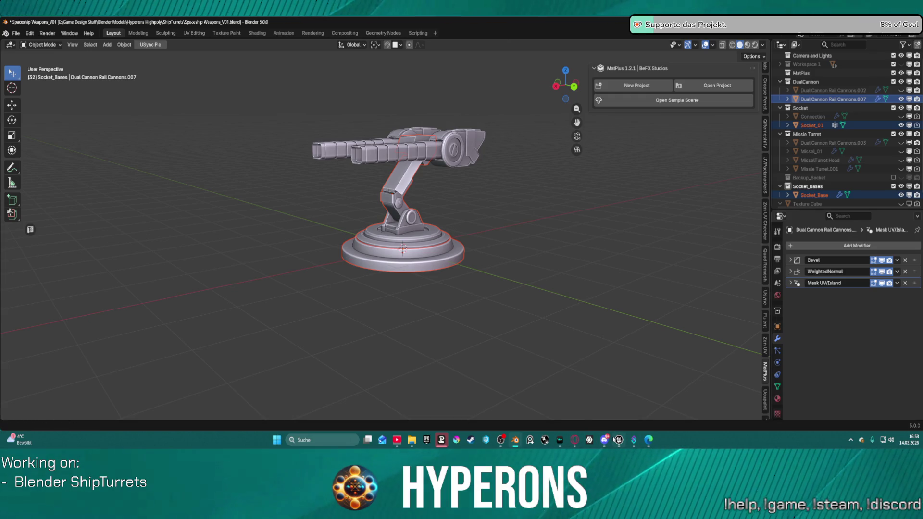
pyautogui.click(619, 439)
pyautogui.hotkey('ctrl', 'space')
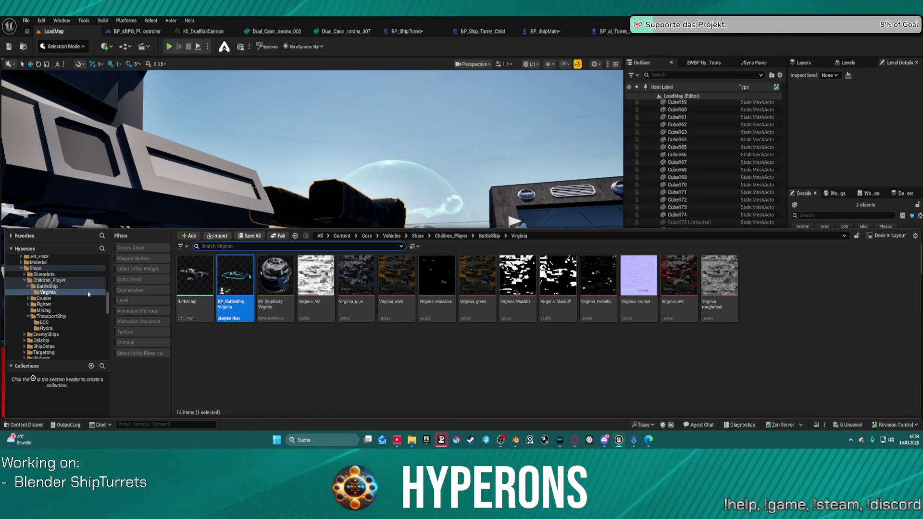
# Browse the Small_Turret, SM_Turret_Single and SM_Turret_Double mesh folders in the Content Drawer.
pyautogui.scroll(5, 76, 293)
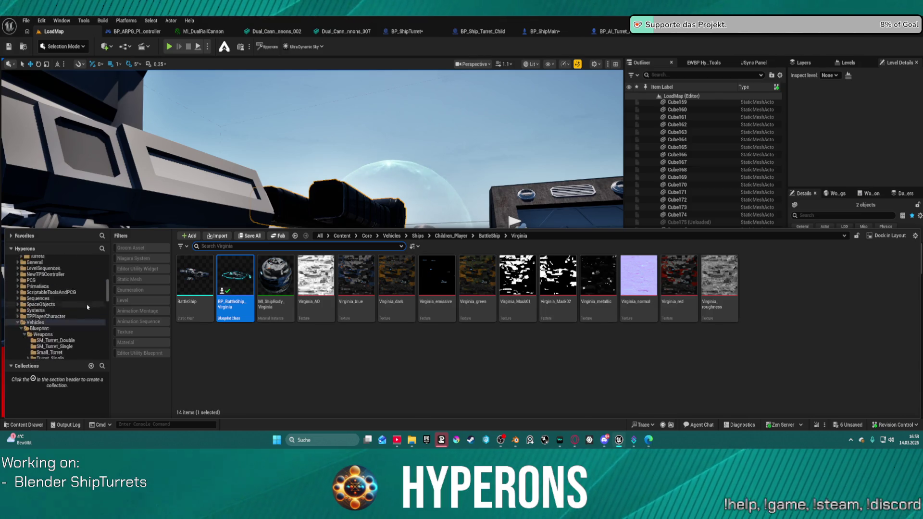
pyautogui.scroll(6, 88, 311)
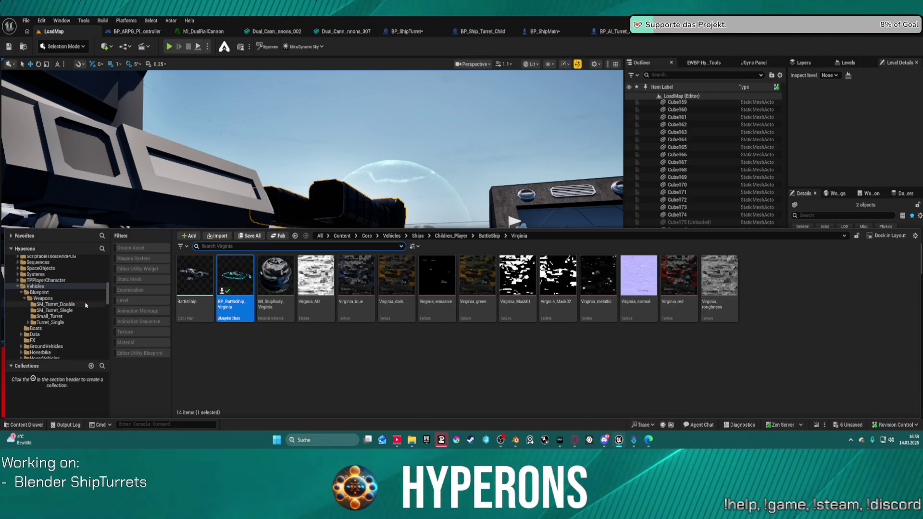
pyautogui.click(56, 316)
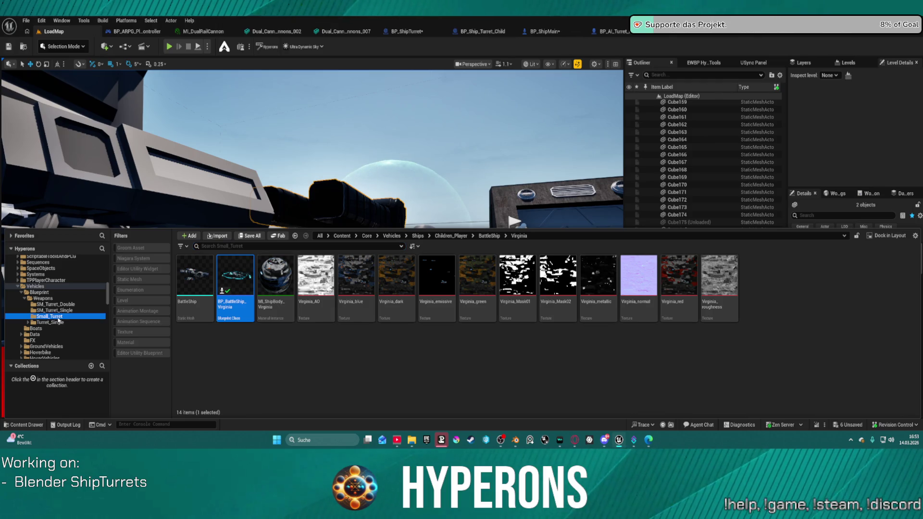
pyautogui.click(58, 310)
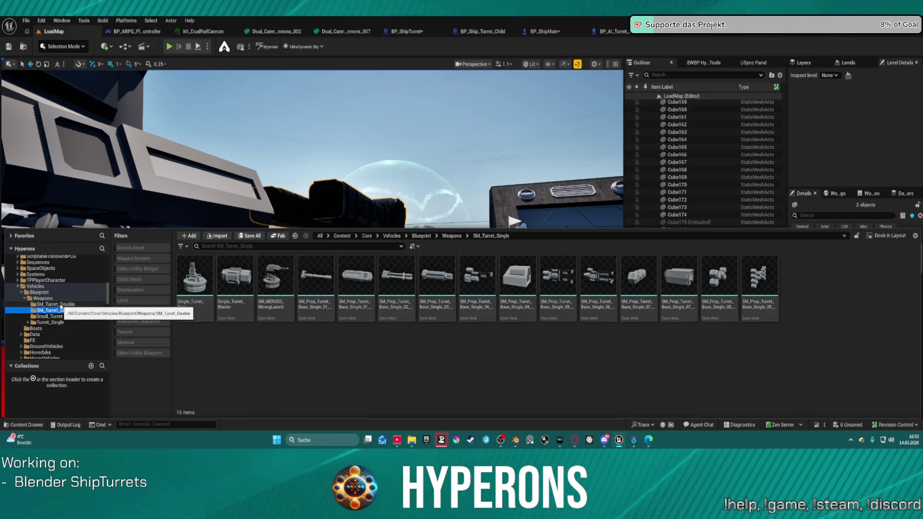
pyautogui.click(56, 304)
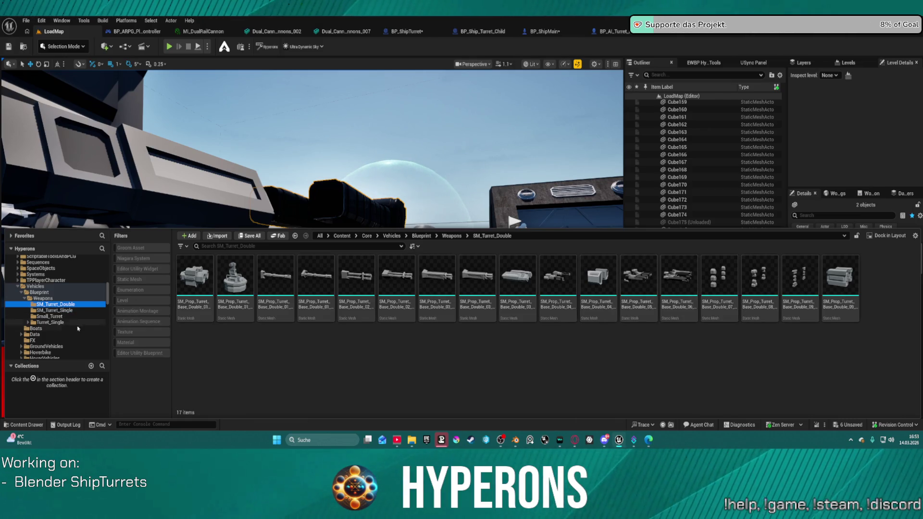
pyautogui.click(52, 316)
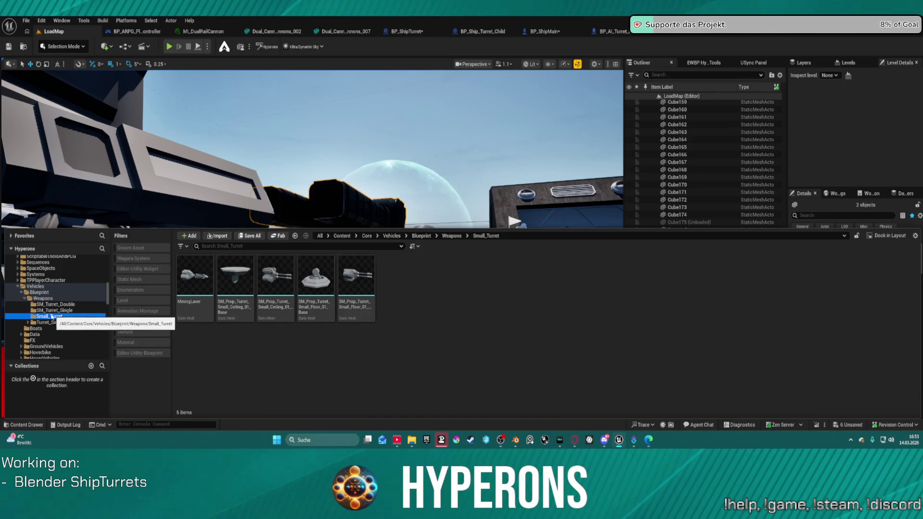
pyautogui.click(54, 310)
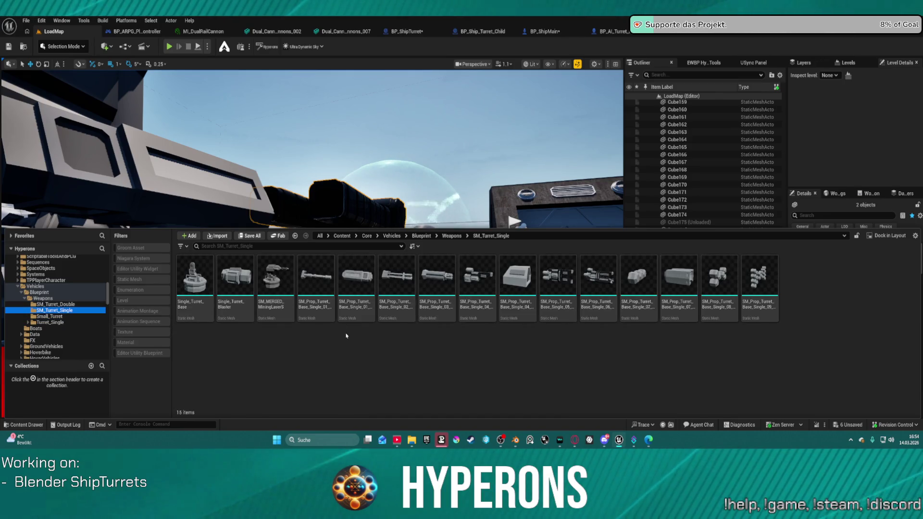
pyautogui.click(43, 305)
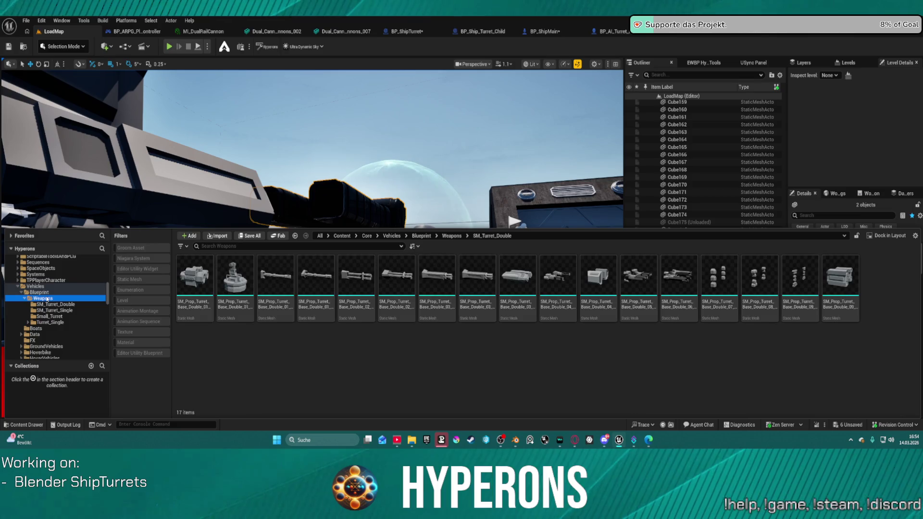
# Open the Blueprint/Turret_Single folder listing its 28 turret blueprints.
pyautogui.click(41, 292)
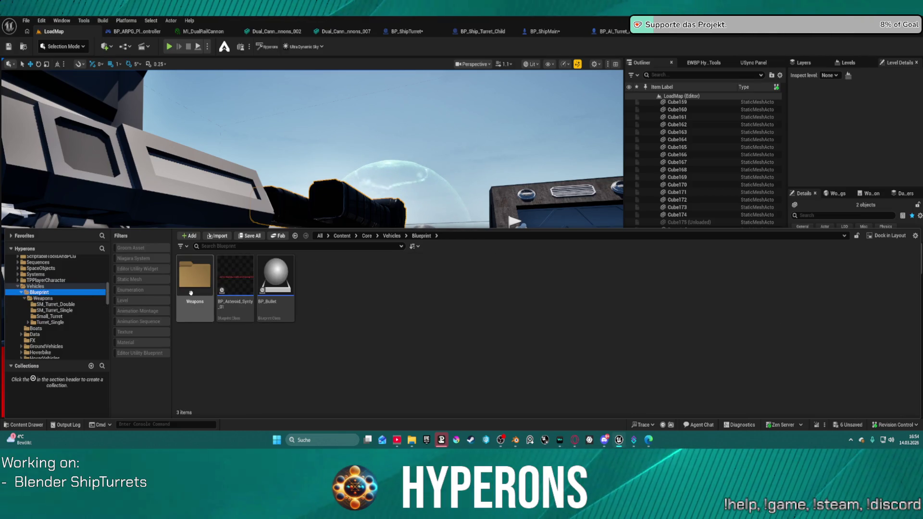
pyautogui.click(50, 322)
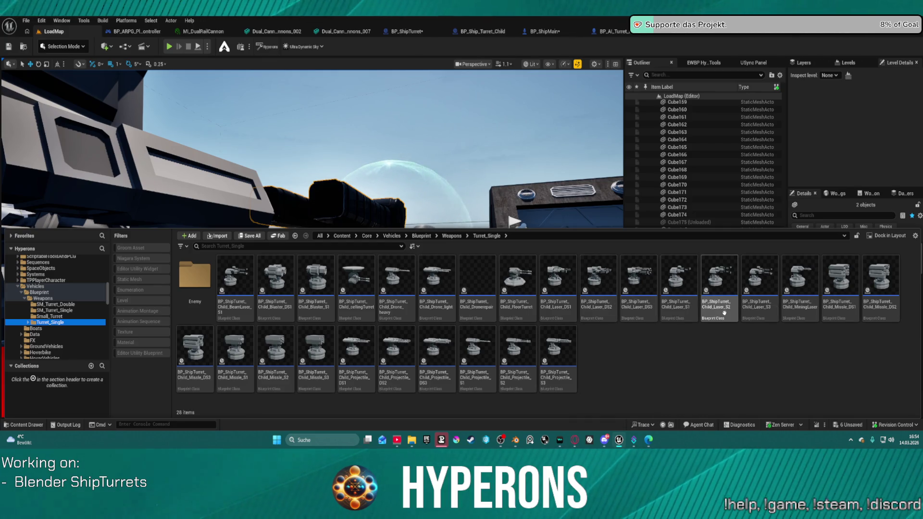
pyautogui.moveTo(442, 220); pyautogui.dragTo(469, 149, button='right')
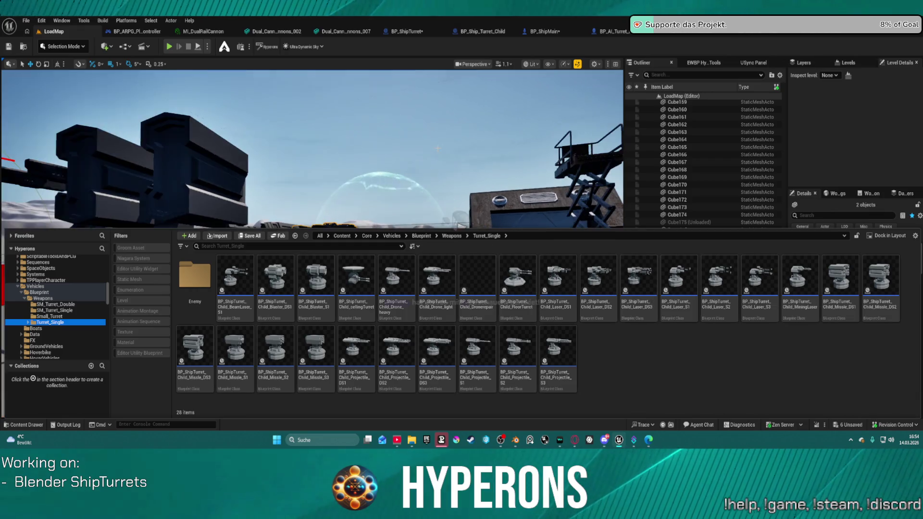
# Close the Content Drawer and fly around the placed turrets, then return to the DualRailCannon Blender file.
pyautogui.click(470, 145)
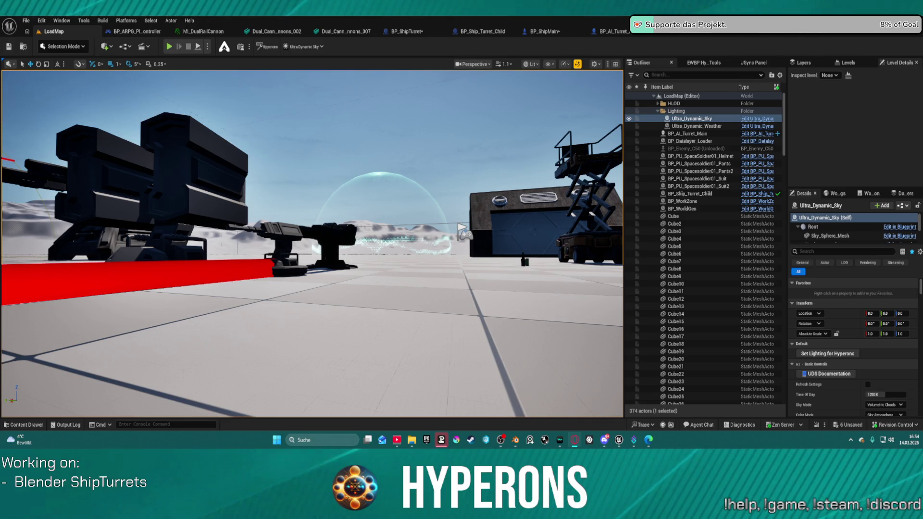
pyautogui.scroll(-1, 853, 229)
pyautogui.moveTo(461, 229); pyautogui.dragTo(461, 228, button='right')
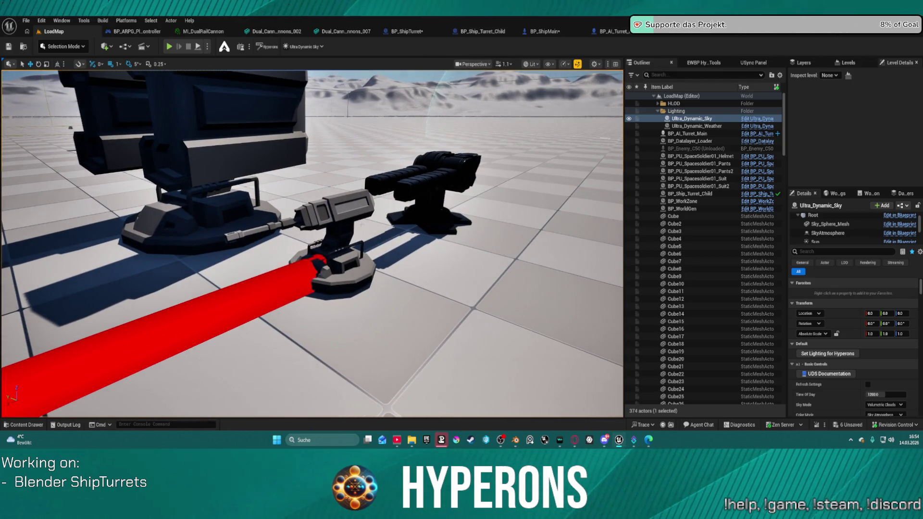
pyautogui.moveTo(359, 236); pyautogui.dragTo(359, 236, button='right')
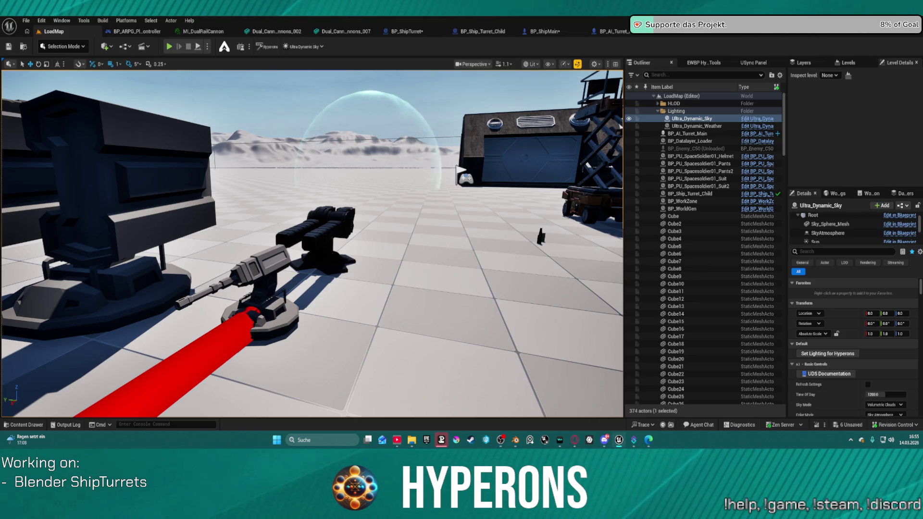
pyautogui.press('f')
pyautogui.moveTo(435, 164); pyautogui.dragTo(435, 163, button='right')
pyautogui.moveTo(513, 445)
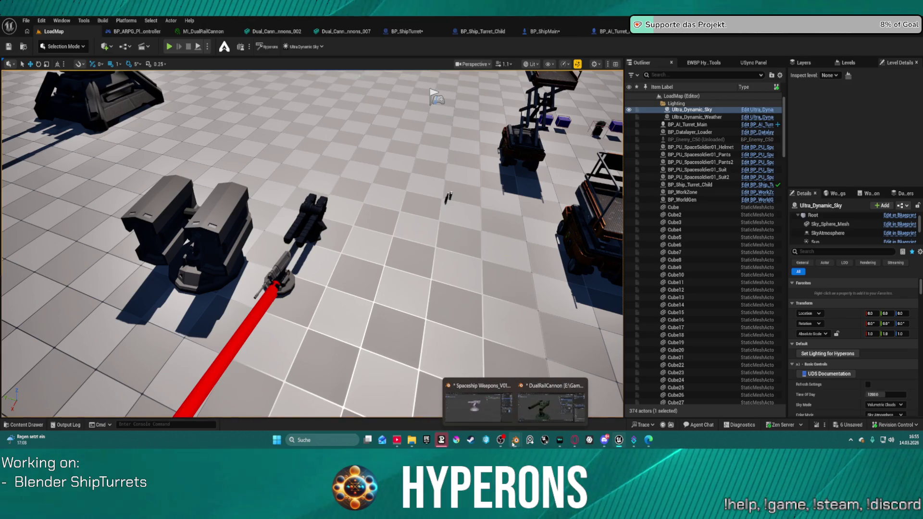
pyautogui.click(530, 407)
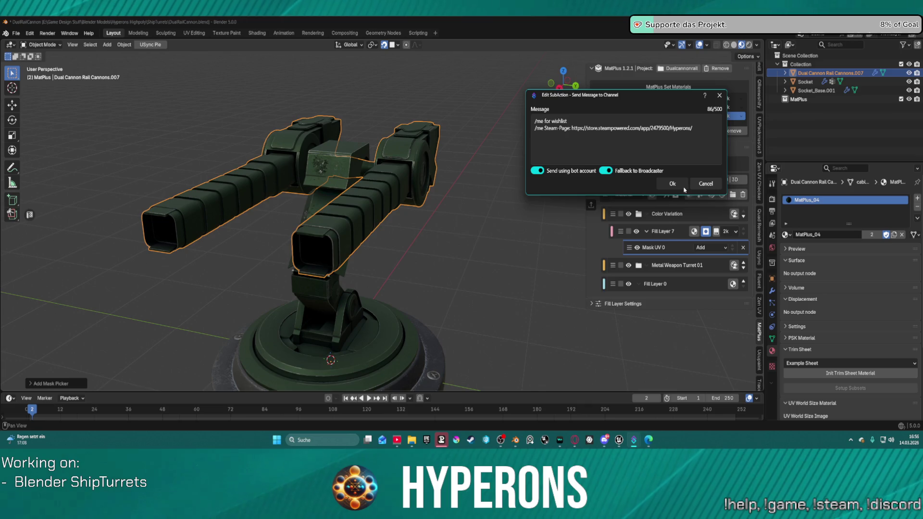
# Close Streamer.bot's Send Message to Channel sub-action editor.
pyautogui.click(676, 186)
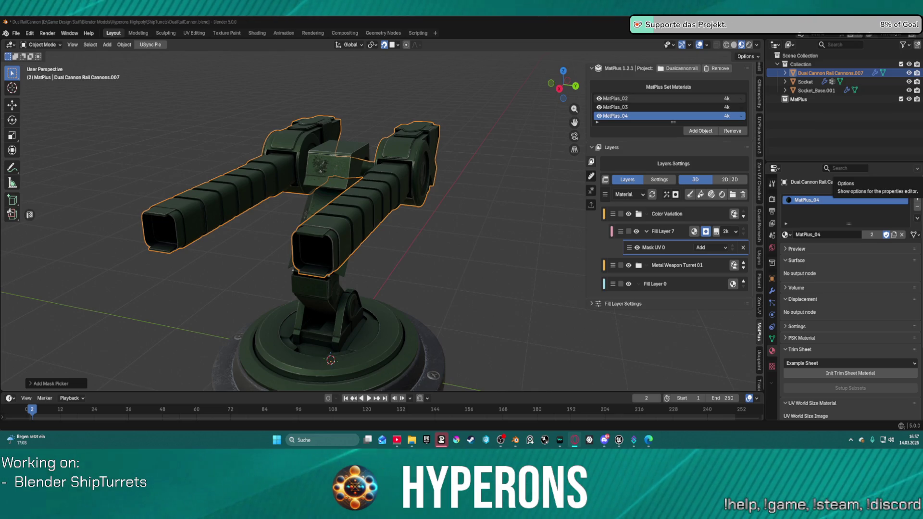
# Zoom in on the cannon barrels and expand Fill Layer 7's Mask UV 0 settings.
pyautogui.moveTo(497, 206)
pyautogui.mouseDown(button='middle')
pyautogui.moveTo(457, 176)
pyautogui.moveTo(468, 178)
pyautogui.moveTo(459, 184)
pyautogui.mouseUp(button='middle')
pyautogui.scroll(-2, 494, 179)
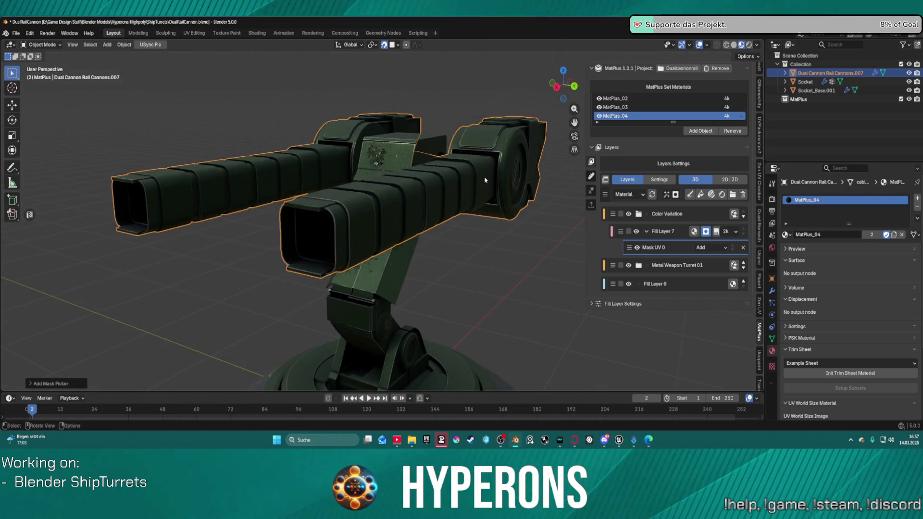
pyautogui.scroll(2, 458, 185)
pyautogui.hotkey('ctrl', 'Tab')
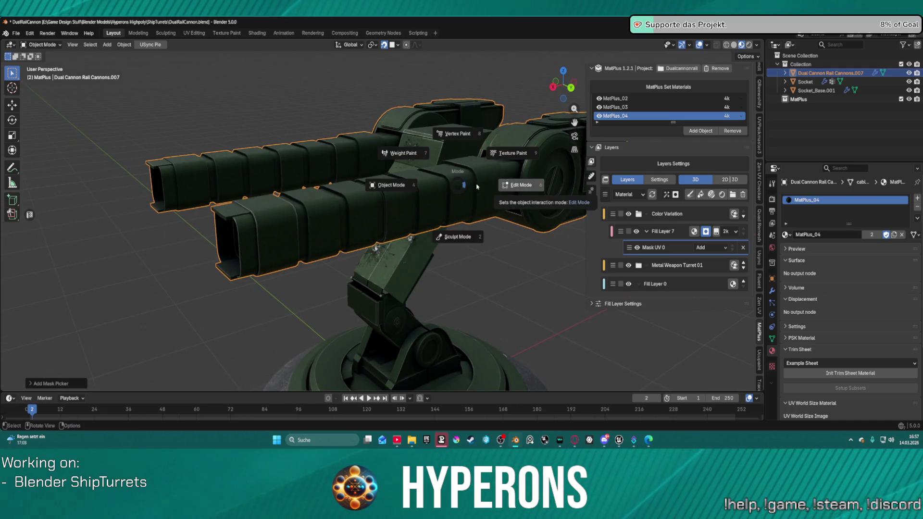
pyautogui.press('Escape')
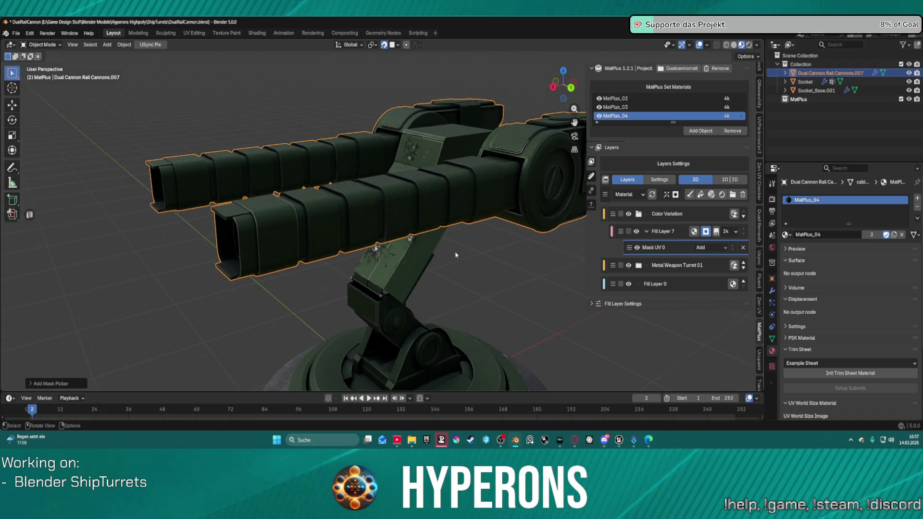
pyautogui.scroll(-4, 367, 214)
pyautogui.scroll(2, 367, 214)
pyautogui.scroll(1, 367, 215)
pyautogui.scroll(2, 367, 214)
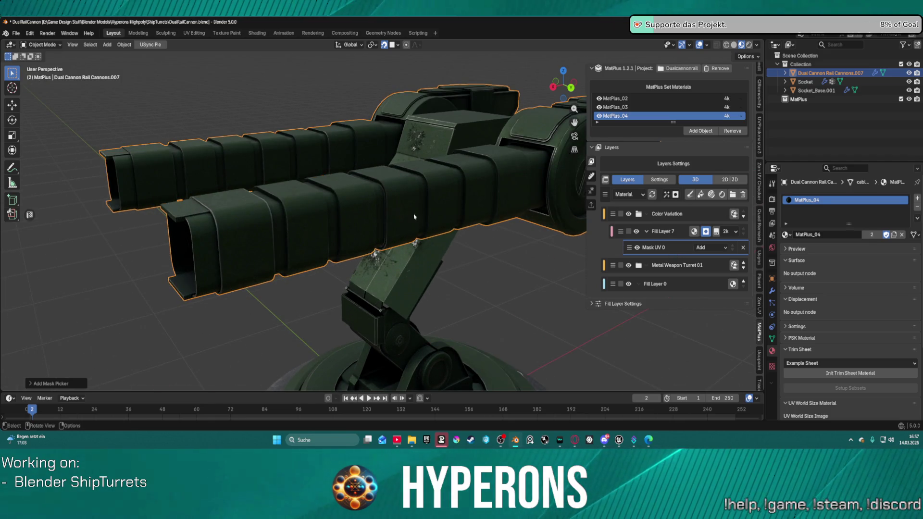
pyautogui.scroll(-4, 337, 216)
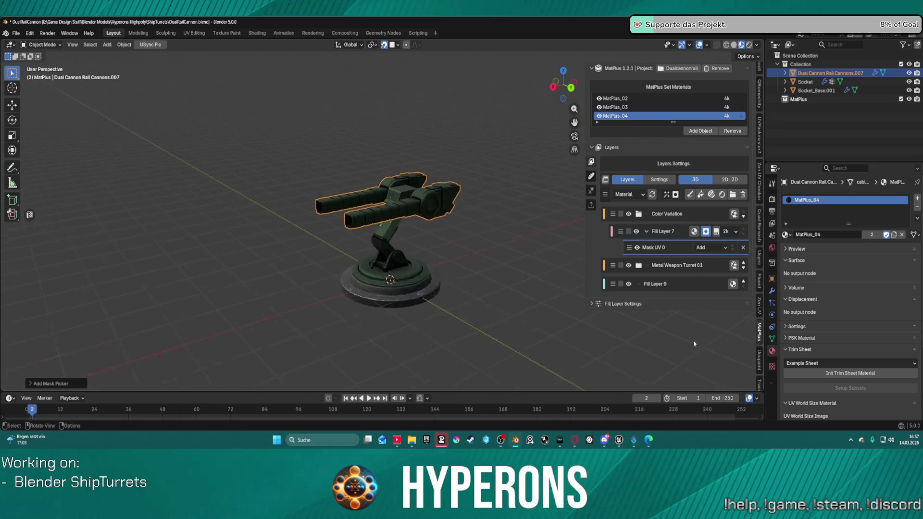
pyautogui.scroll(6, 337, 217)
pyautogui.keyDown('shift'); pyautogui.moveTo(693, 230); pyautogui.dragTo(710, 358, button='middle'); pyautogui.keyUp('shift')
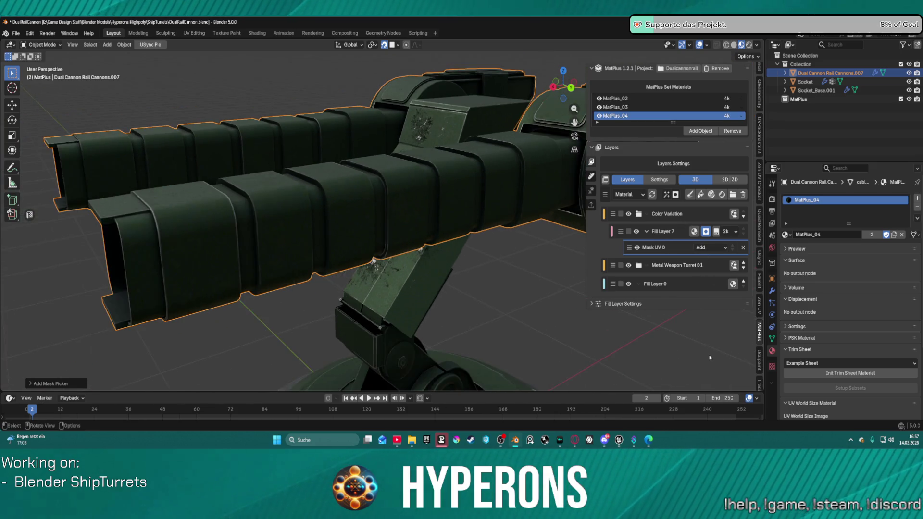
pyautogui.click(592, 303)
# Pick the first barrel segments' UV islands into Fill Layer 7's mask.
pyautogui.click(702, 319)
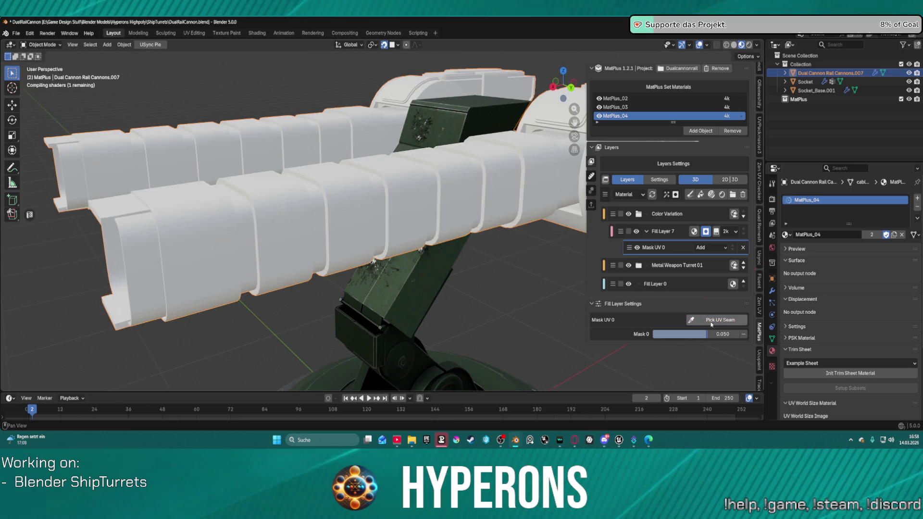
pyautogui.click(745, 332)
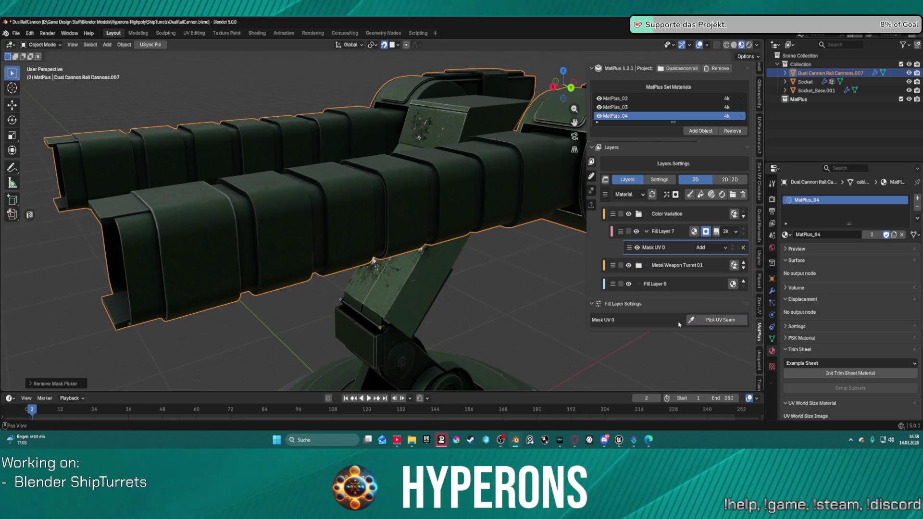
pyautogui.click(712, 320)
pyautogui.click(220, 244)
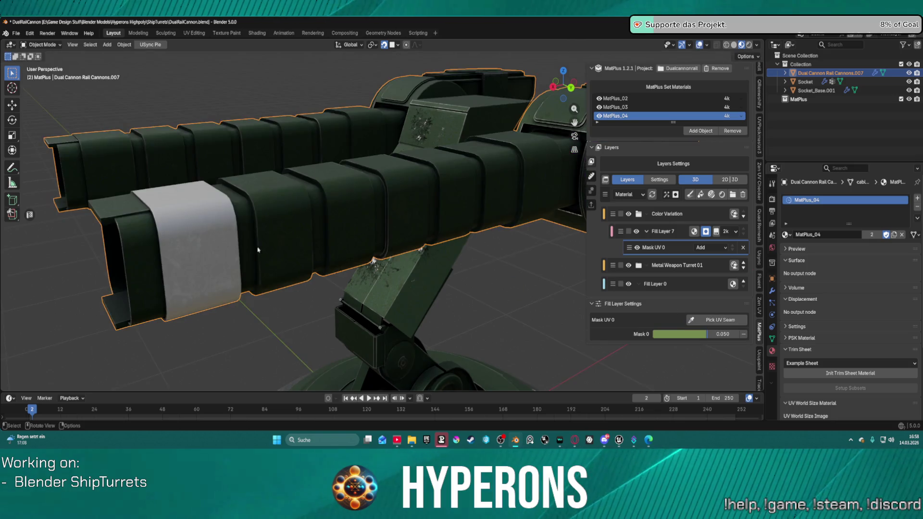
pyautogui.click(270, 211)
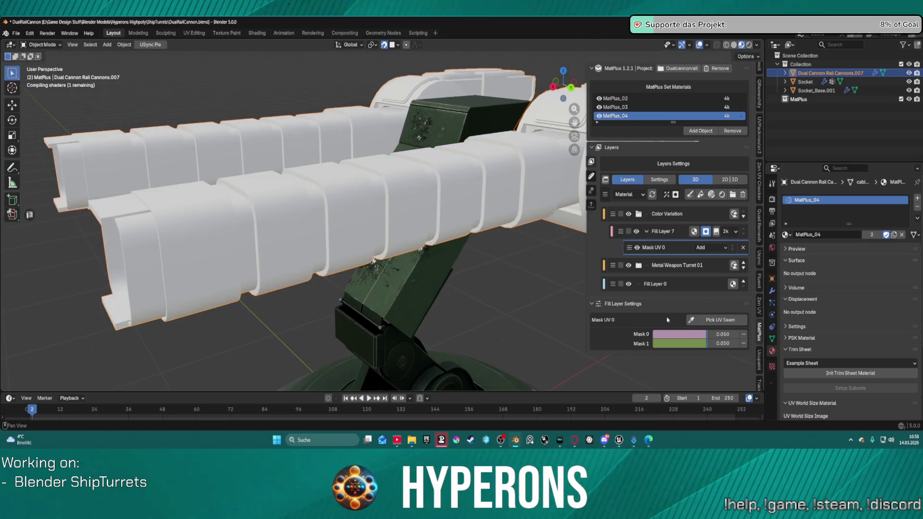
pyautogui.click(366, 210)
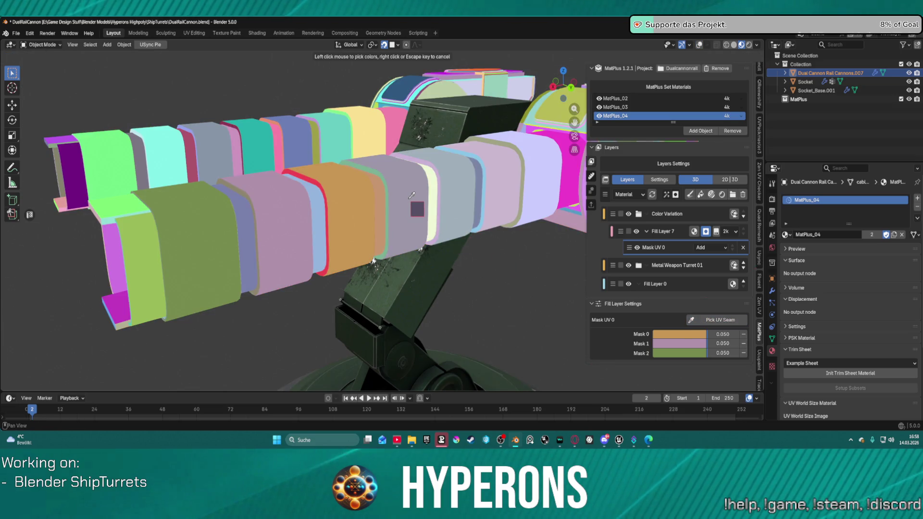
pyautogui.click(410, 197)
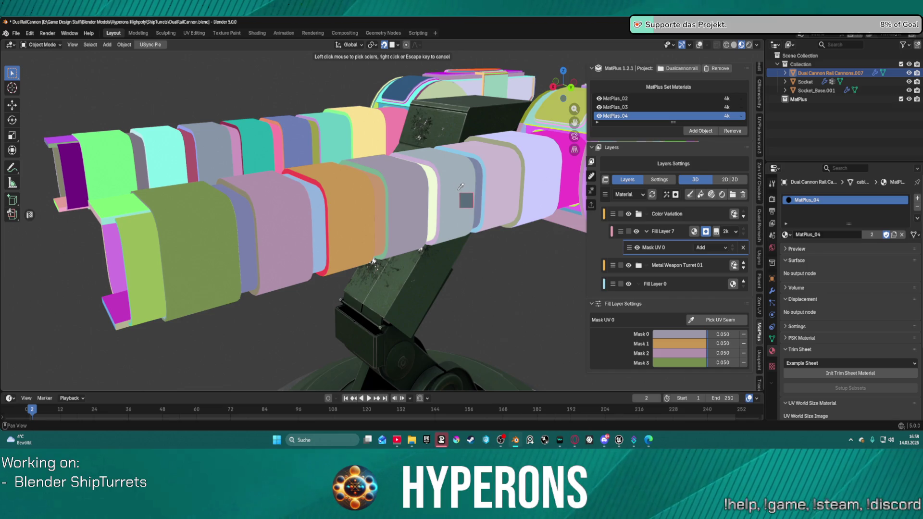
pyautogui.click(459, 189)
# Add further barrel islands to the mask, ending with the barrel's front-end island.
pyautogui.click(702, 320)
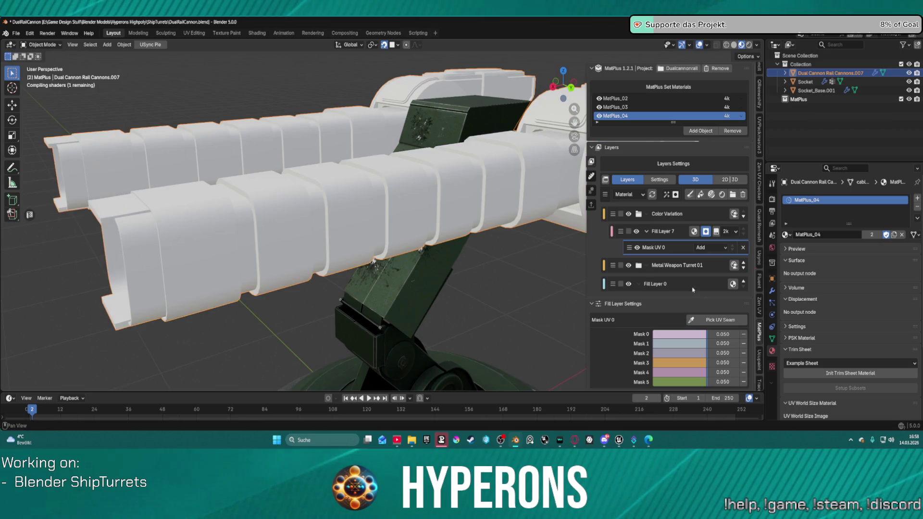
pyautogui.click(716, 319)
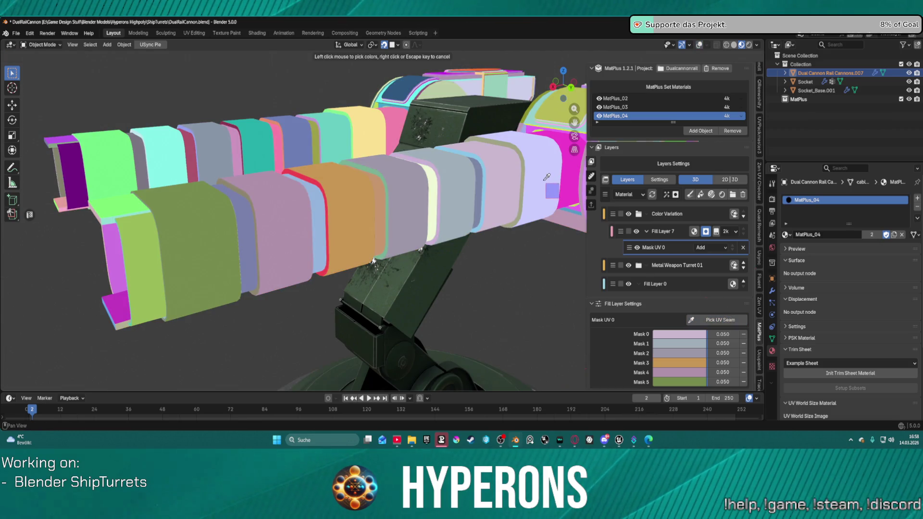
pyautogui.click(486, 184)
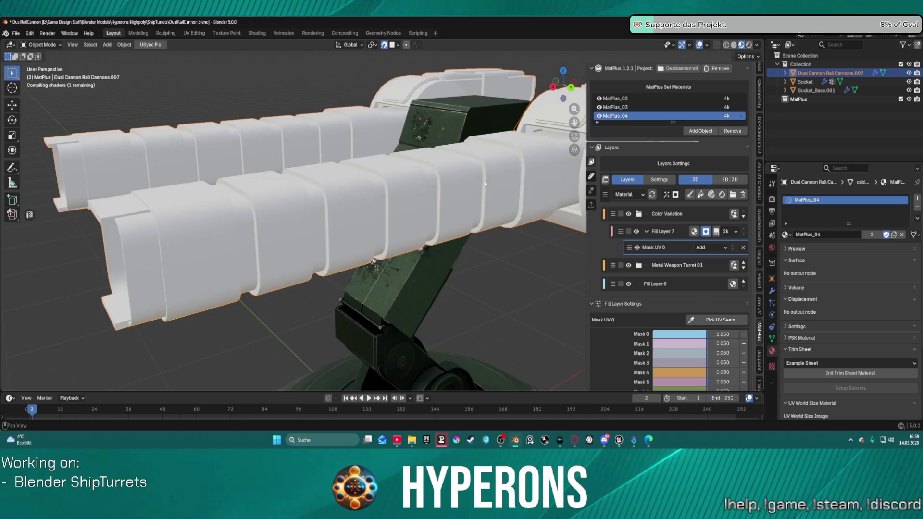
pyautogui.click(724, 321)
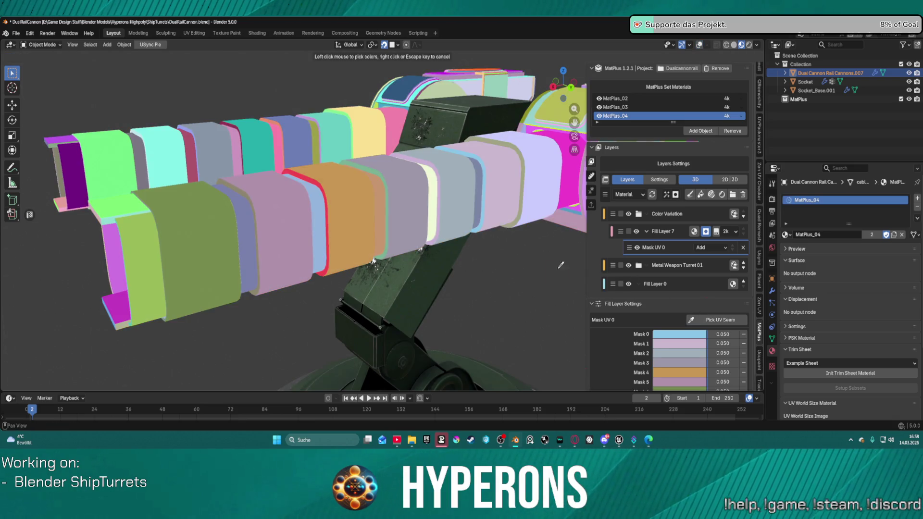
pyautogui.click(442, 188)
pyautogui.click(717, 320)
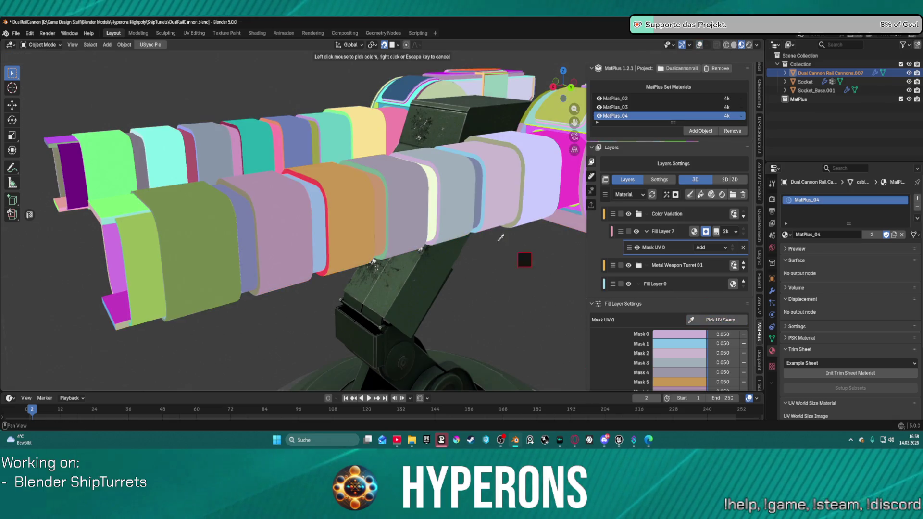
pyautogui.click(397, 199)
pyautogui.click(717, 319)
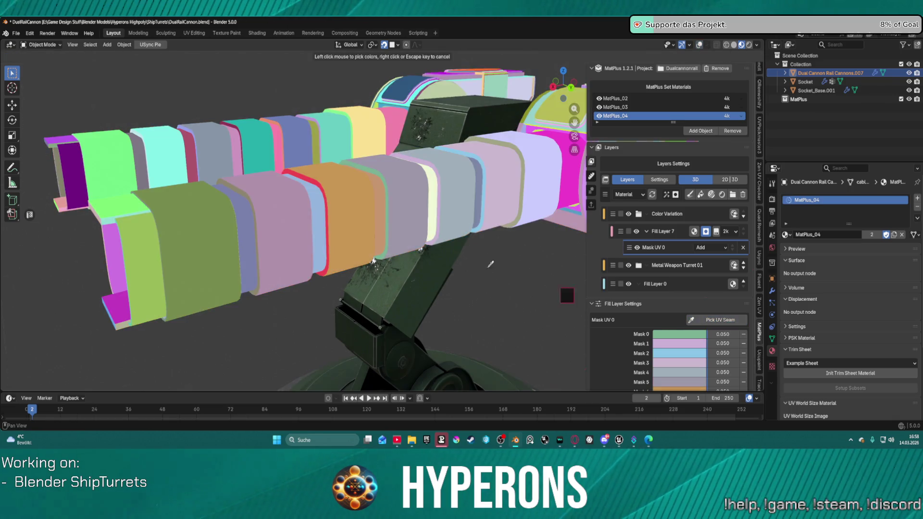
pyautogui.click(330, 210)
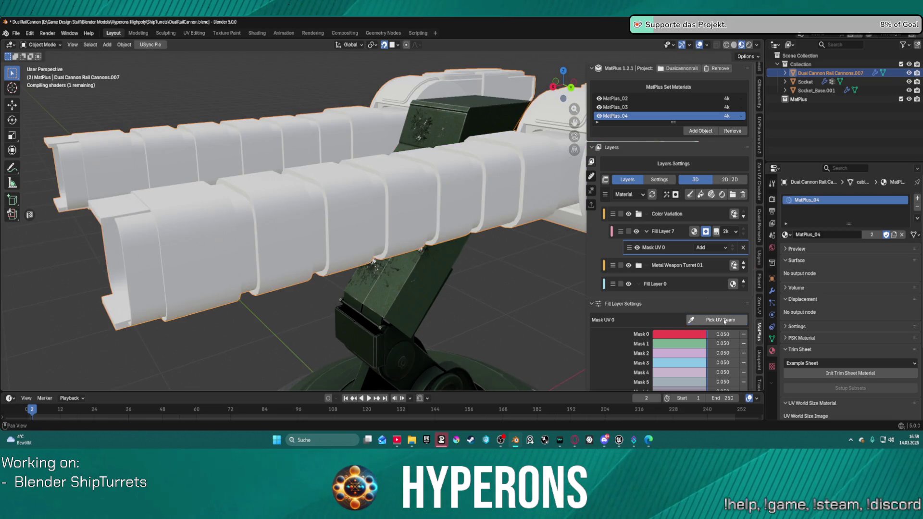
pyautogui.click(717, 319)
pyautogui.click(257, 227)
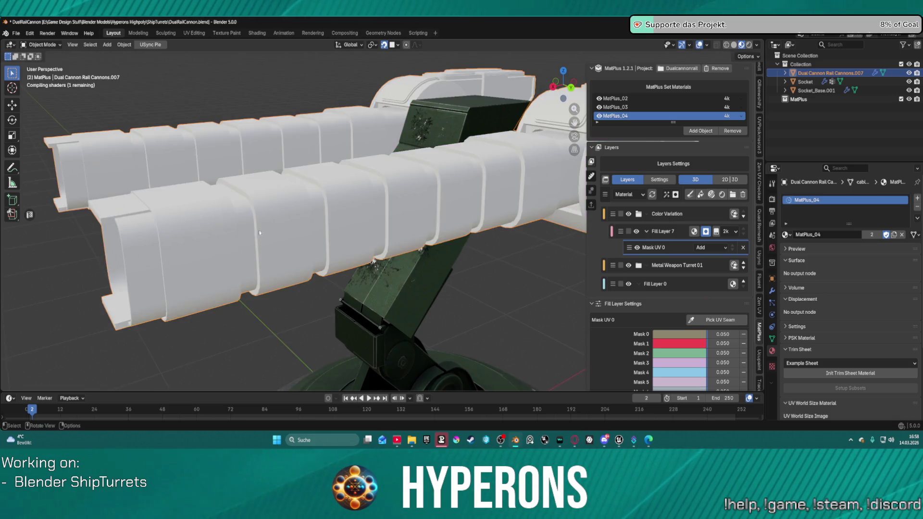
pyautogui.click(717, 320)
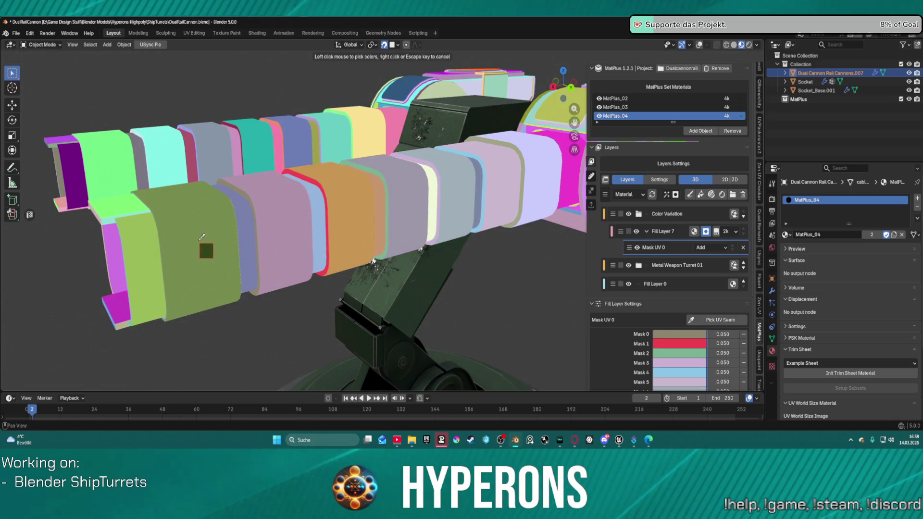
pyautogui.click(165, 322)
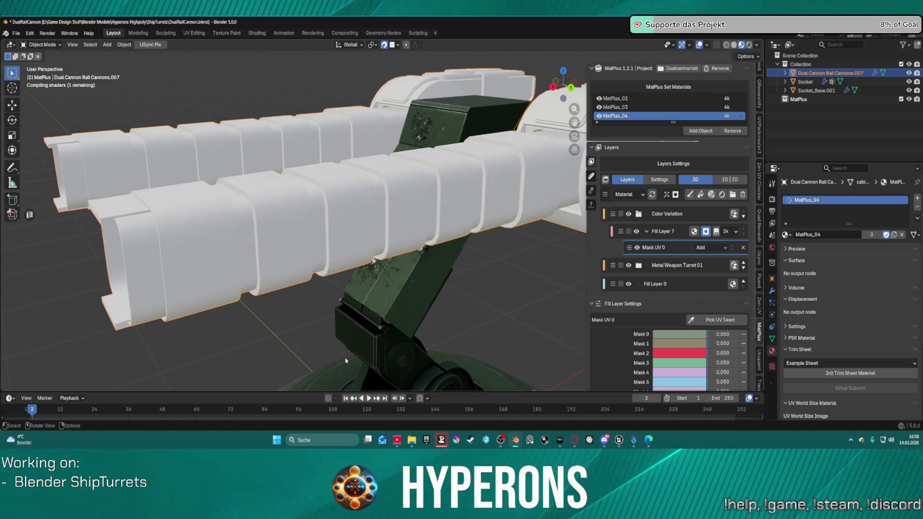
# Orbit in close to the left barrel, then bring up Krita.
pyautogui.moveTo(326, 271); pyautogui.dragTo(388, 249, button='middle')
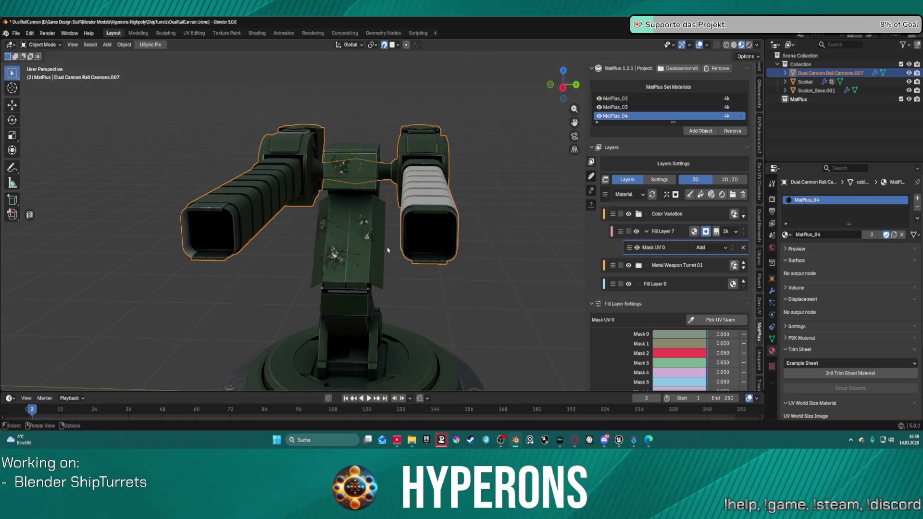
pyautogui.moveTo(344, 197)
pyautogui.mouseDown(button='middle')
pyautogui.moveTo(464, 197)
pyautogui.moveTo(450, 203)
pyautogui.moveTo(474, 206)
pyautogui.moveTo(453, 215)
pyautogui.moveTo(612, 318)
pyautogui.mouseUp(button='middle')
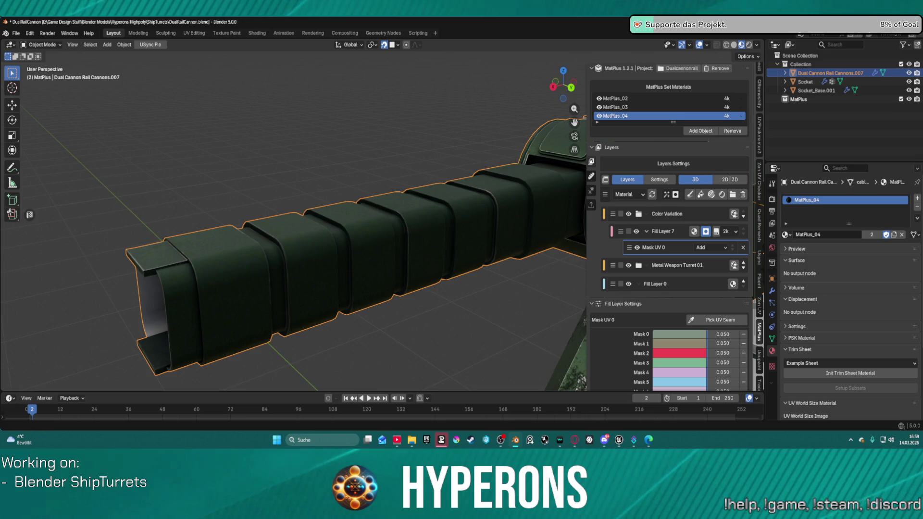
pyautogui.click(440, 442)
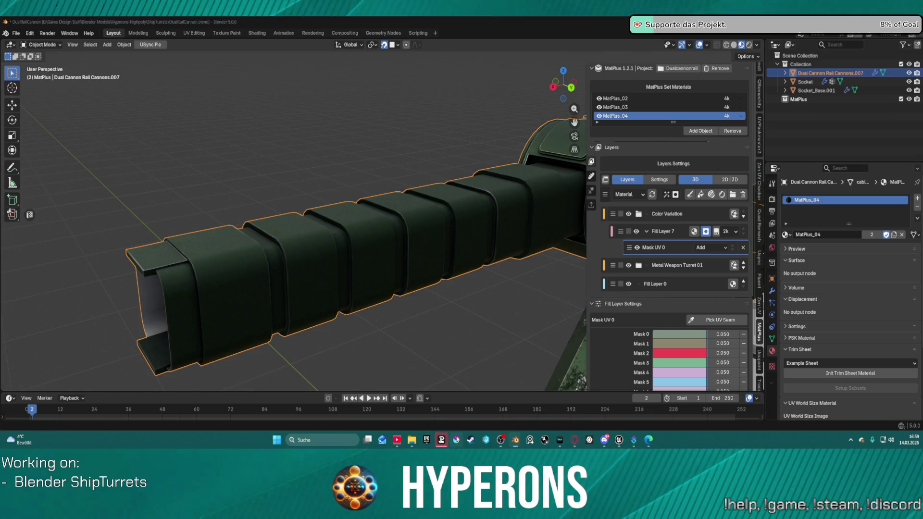
pyautogui.moveTo(633, 439)
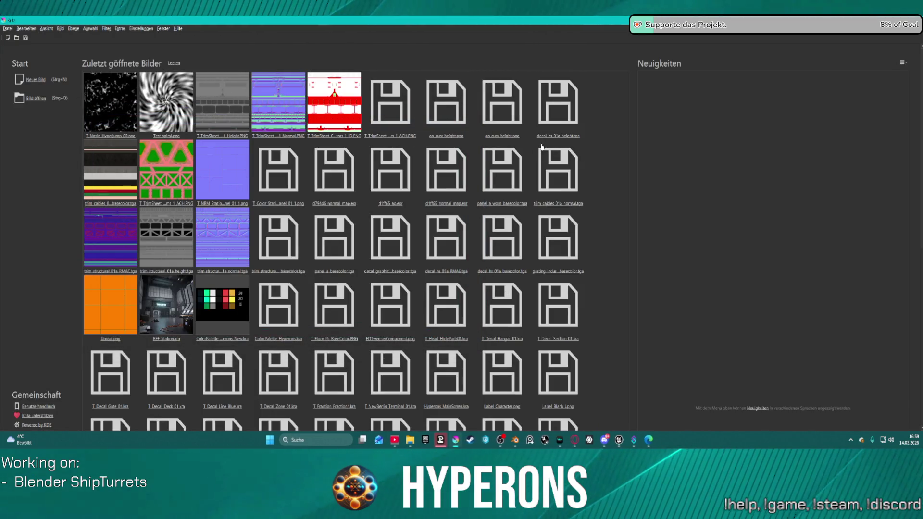
# Open T_Decal_Hangar_01.kra in Krita and return to Blender.
pyautogui.click(521, 287)
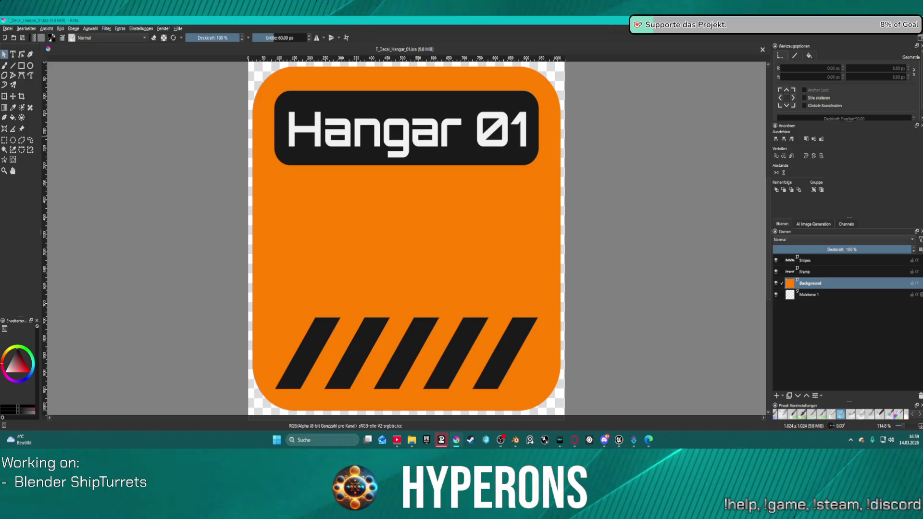
pyautogui.hotkey('alt', 'Tab')
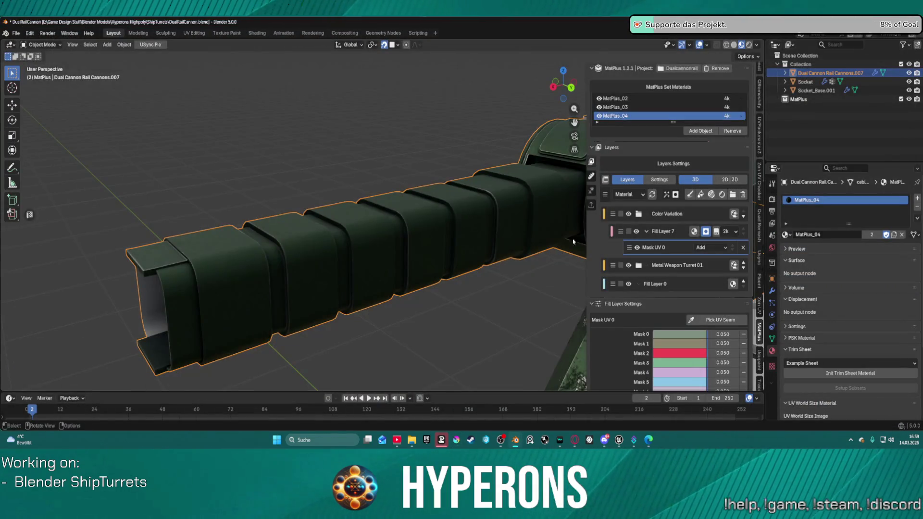
# Orbit around the cannon rail and mask five alternating left-barrel UV islands.
pyautogui.press('F3')
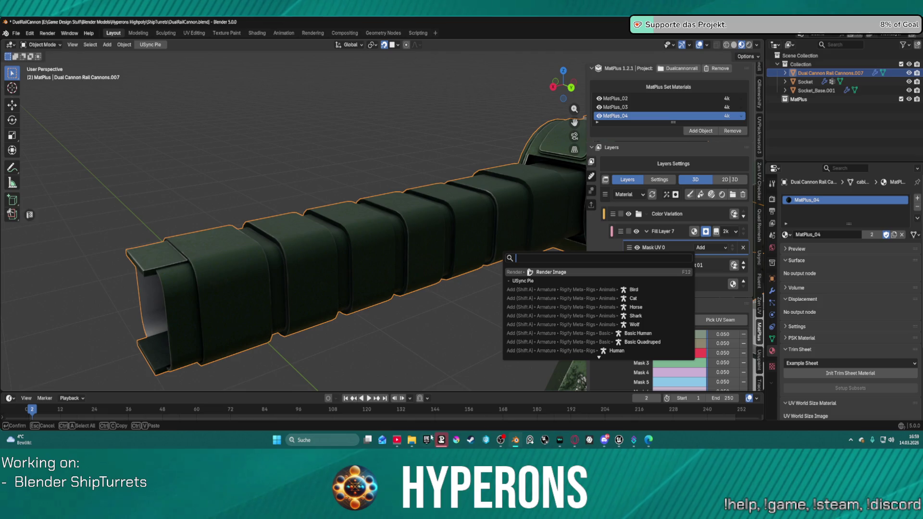
pyautogui.press('Escape')
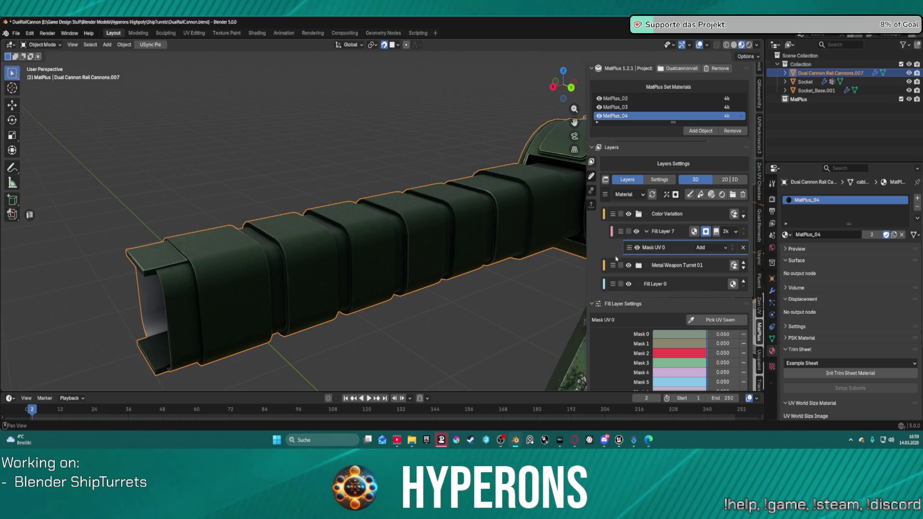
pyautogui.press('g')
pyautogui.moveTo(309, 270); pyautogui.dragTo(315, 260, button='middle')
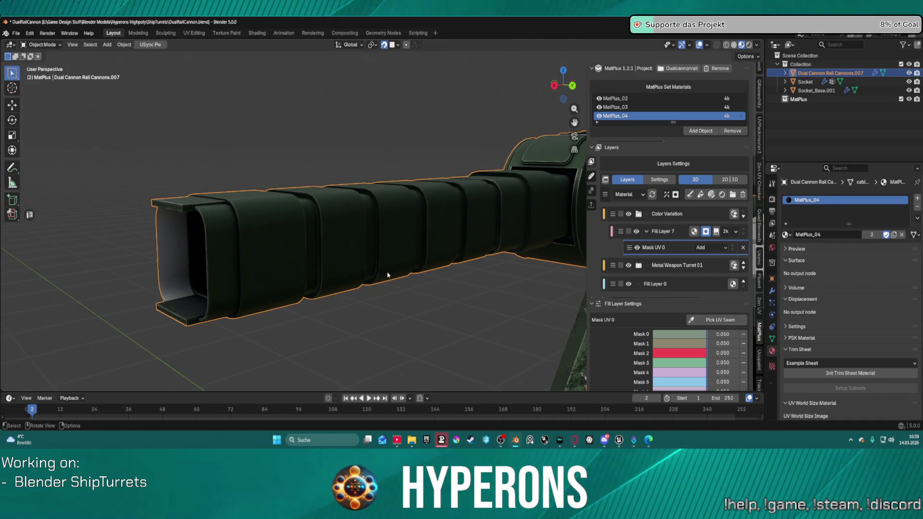
pyautogui.click(716, 319)
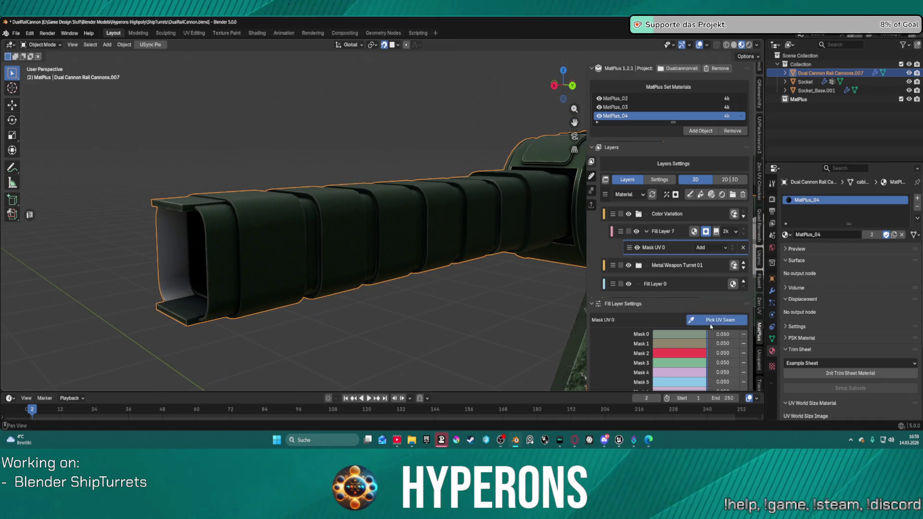
pyautogui.click(279, 254)
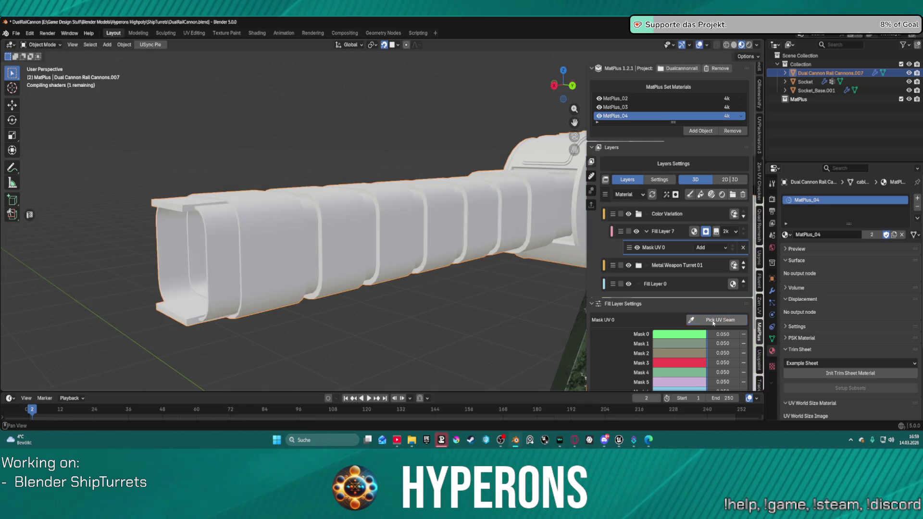
pyautogui.click(711, 321)
pyautogui.click(362, 243)
pyautogui.click(711, 319)
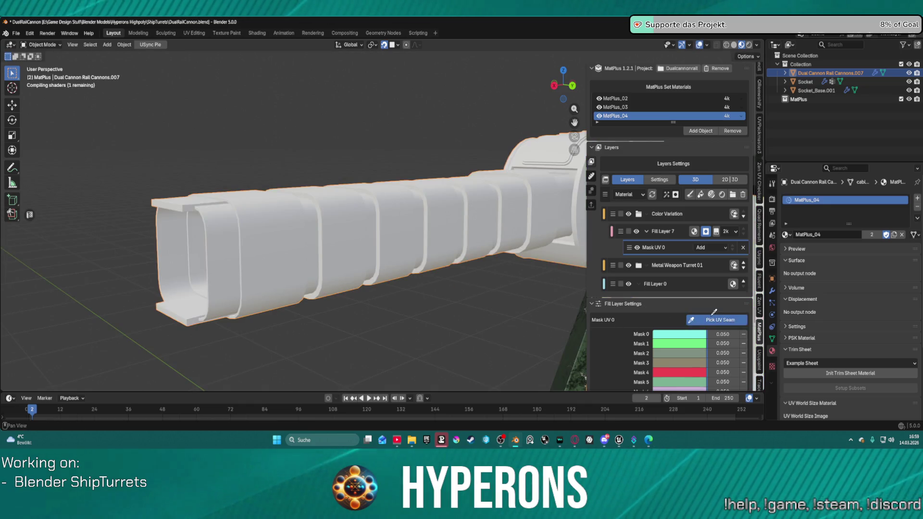
pyautogui.click(406, 240)
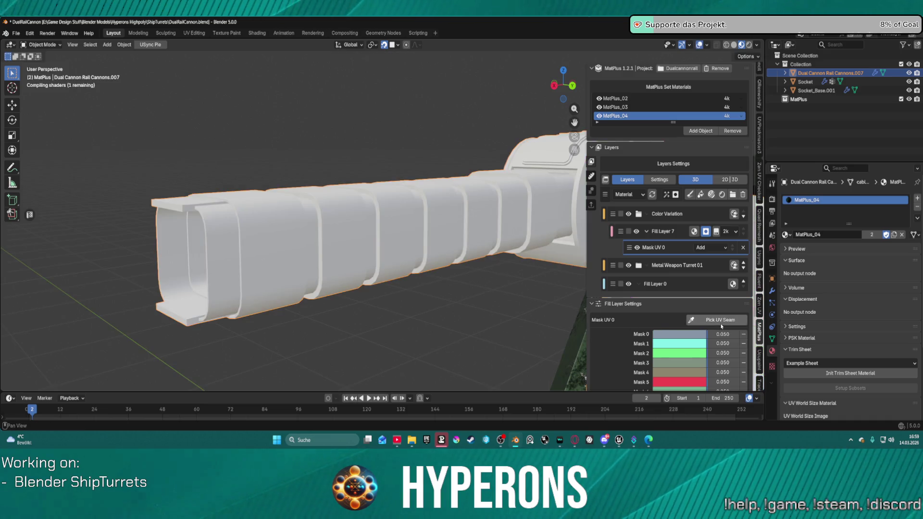
pyautogui.click(711, 320)
pyautogui.click(452, 226)
pyautogui.click(695, 319)
pyautogui.click(490, 224)
# Add four more barrel rings, including the green island, to the white mask.
pyautogui.click(693, 318)
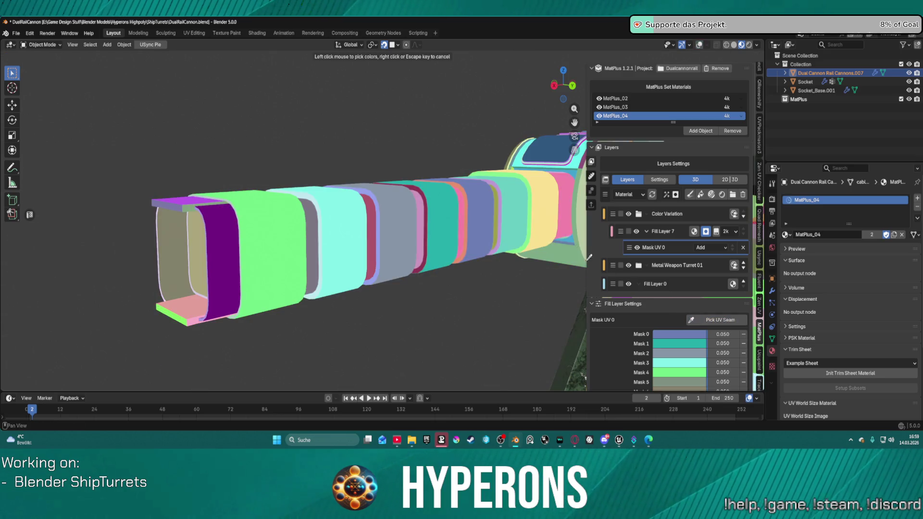
pyautogui.click(529, 208)
pyautogui.click(724, 322)
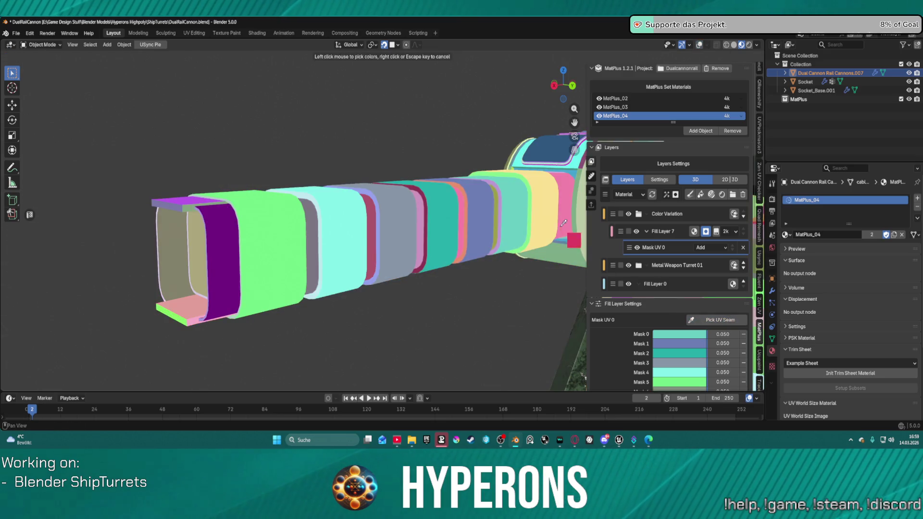
pyautogui.click(546, 212)
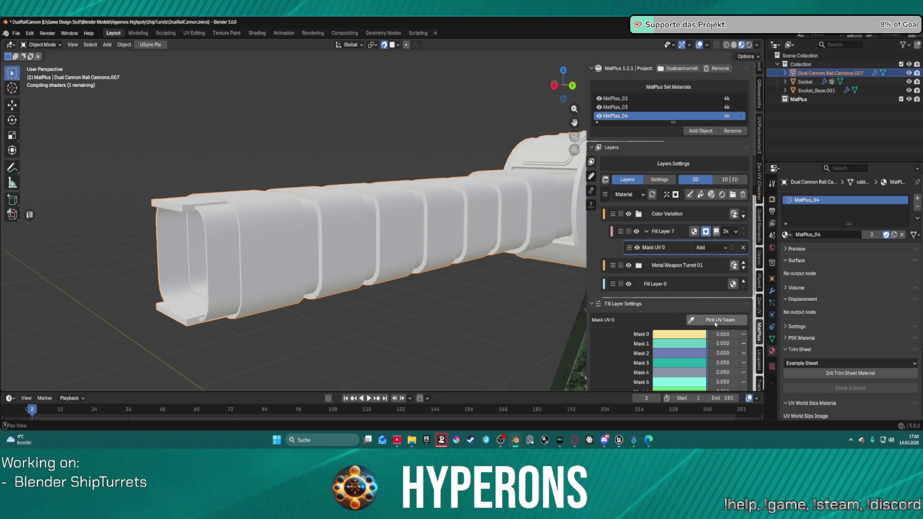
pyautogui.click(716, 321)
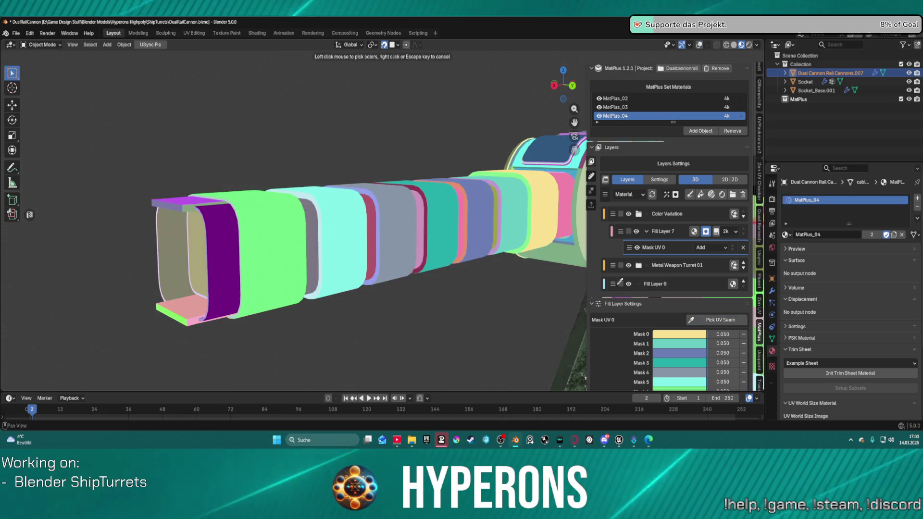
pyautogui.click(532, 206)
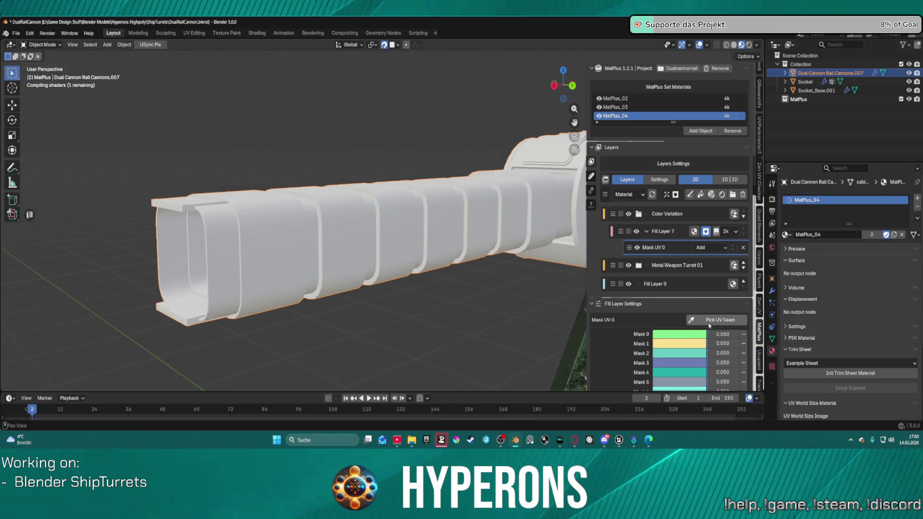
pyautogui.click(716, 320)
pyautogui.click(502, 209)
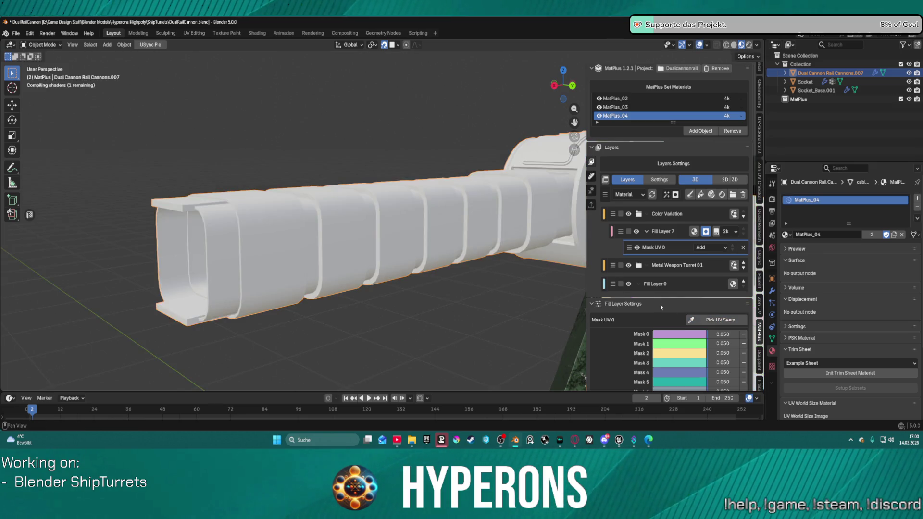
pyautogui.click(716, 321)
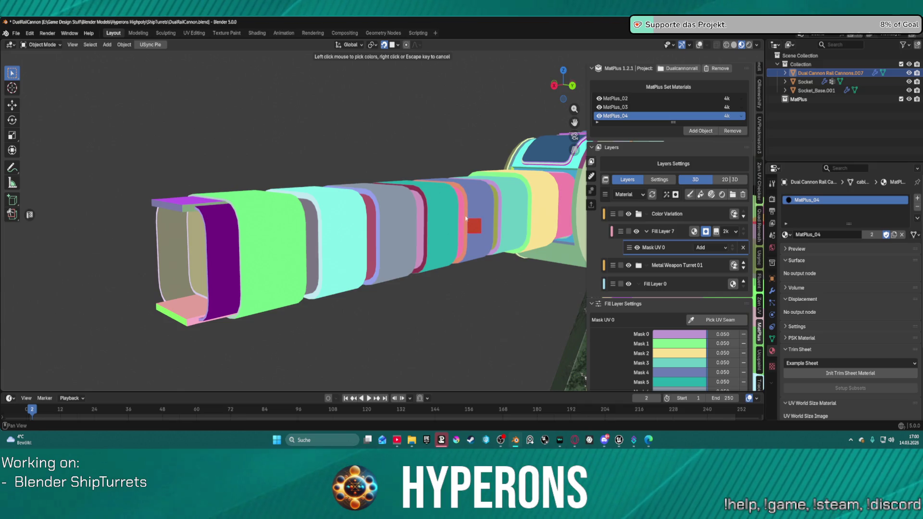
# Mask the remaining alternating rings and the front barrel island, then launch Krita.
pyautogui.click(466, 219)
pyautogui.click(708, 315)
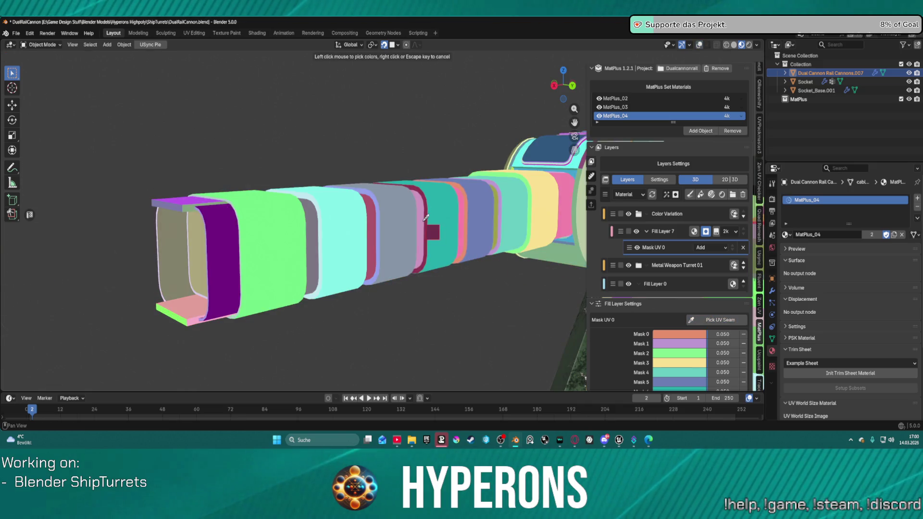
pyautogui.click(435, 231)
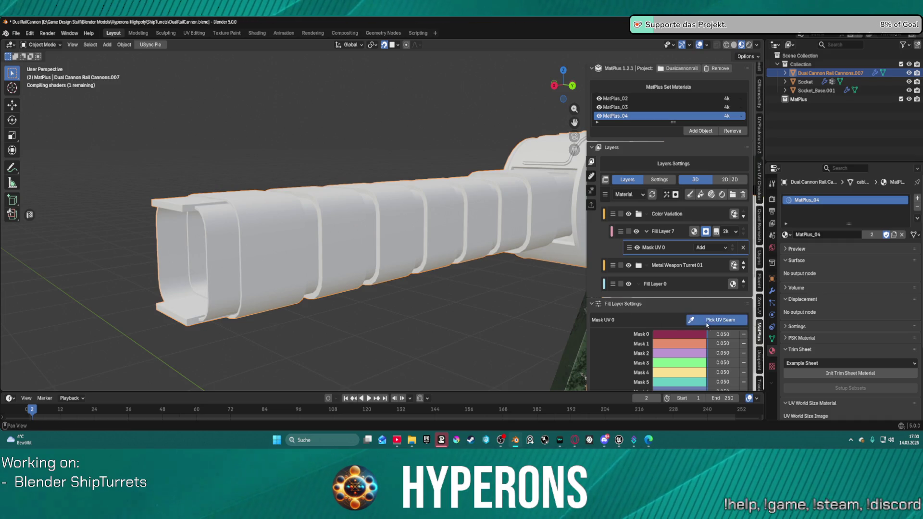
pyautogui.click(706, 321)
pyautogui.click(387, 230)
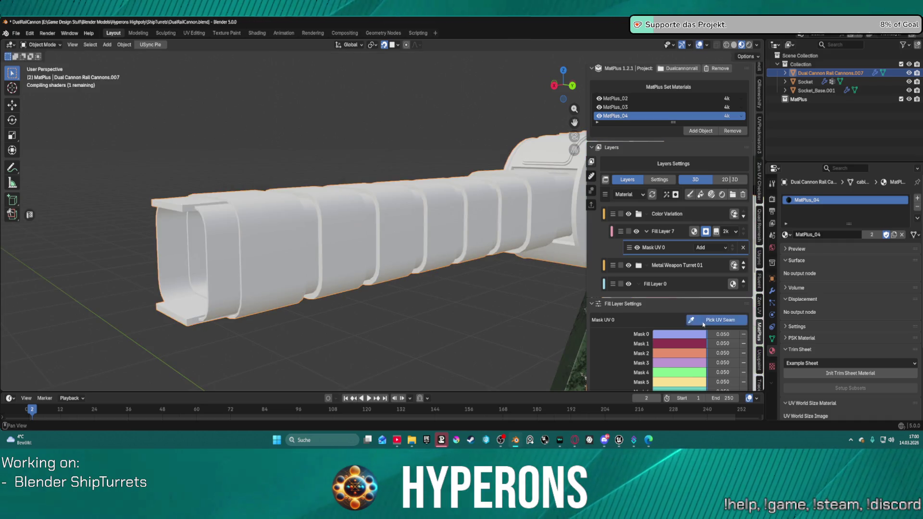
pyautogui.click(706, 319)
pyautogui.click(319, 224)
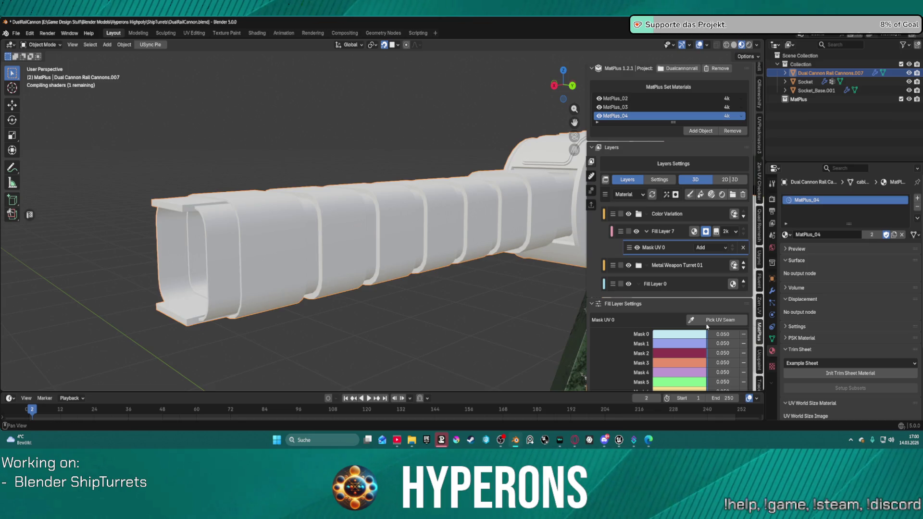
pyautogui.click(706, 320)
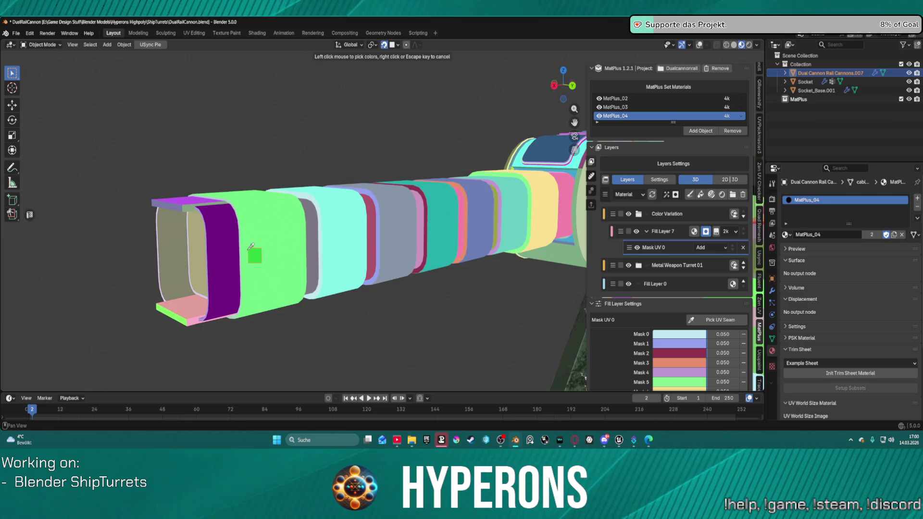
pyautogui.click(238, 315)
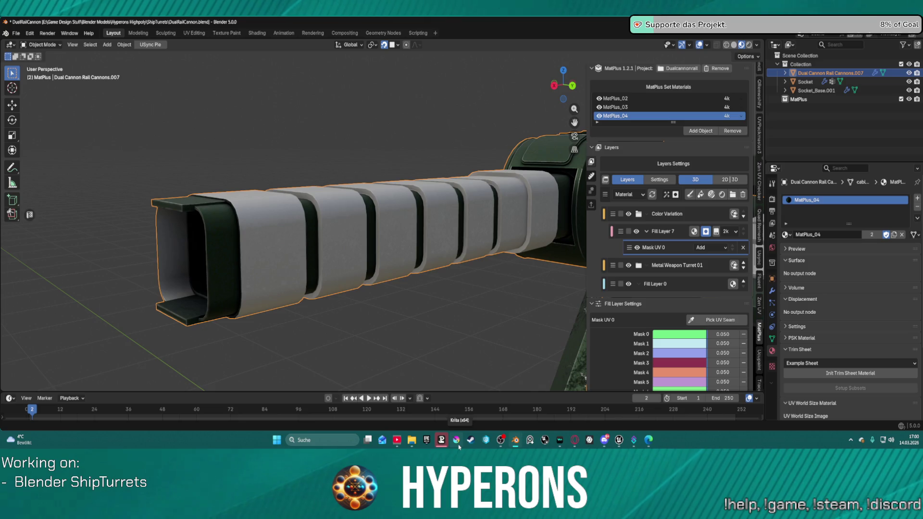
pyautogui.click(459, 447)
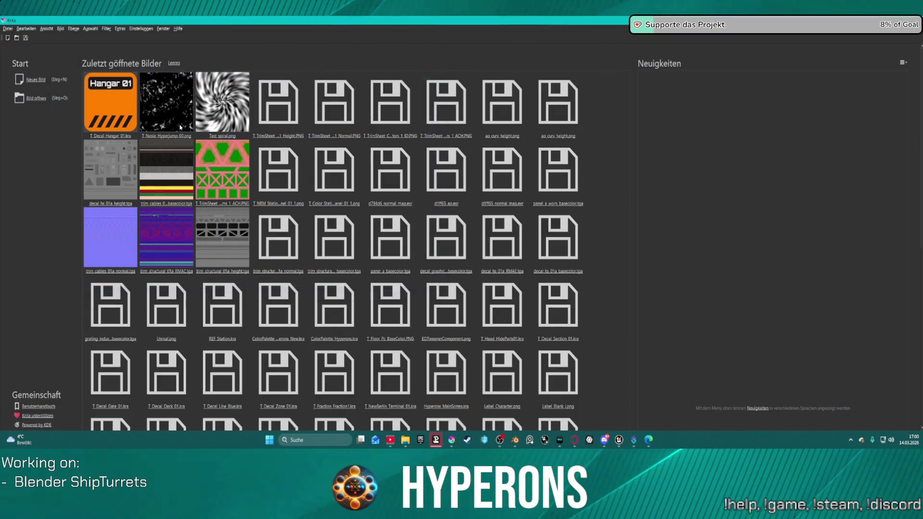
# Open the PCG Manager image from Krita's recent files, save it, and return to Blender.
pyautogui.scroll(-3, 619, 216)
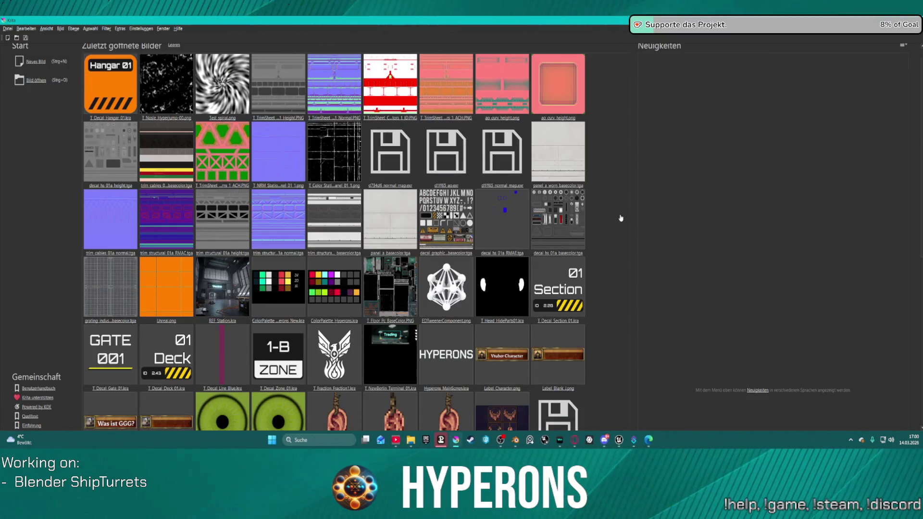
pyautogui.scroll(-3, 621, 218)
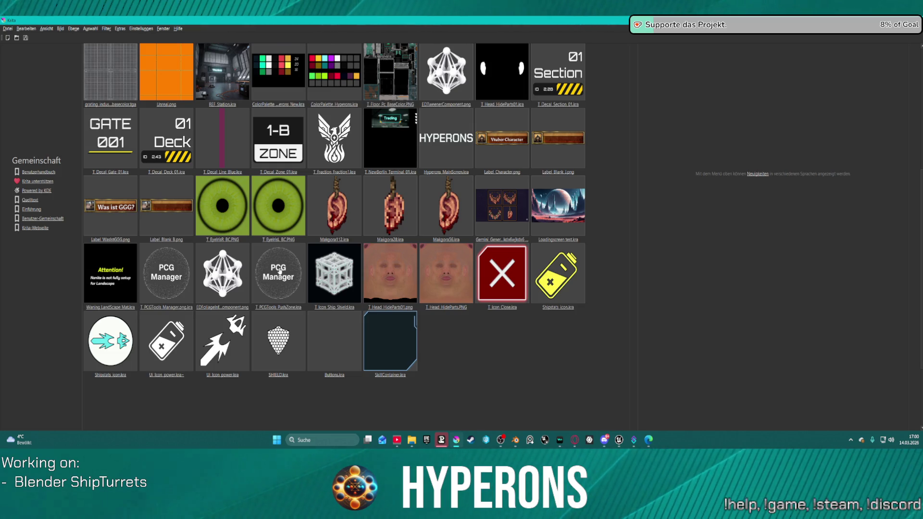
pyautogui.click(160, 268)
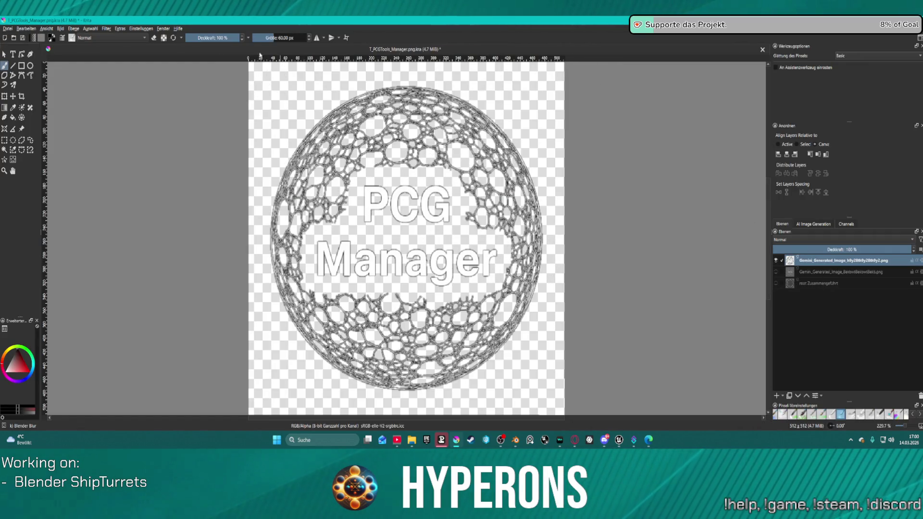
pyautogui.hotkey('ctrl', 's')
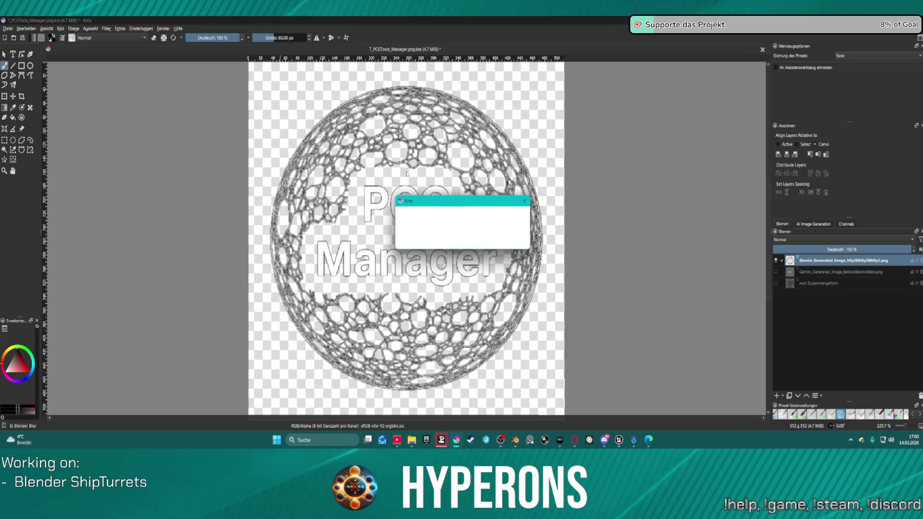
pyautogui.press('Return')
pyautogui.hotkey('alt', 'Tab')
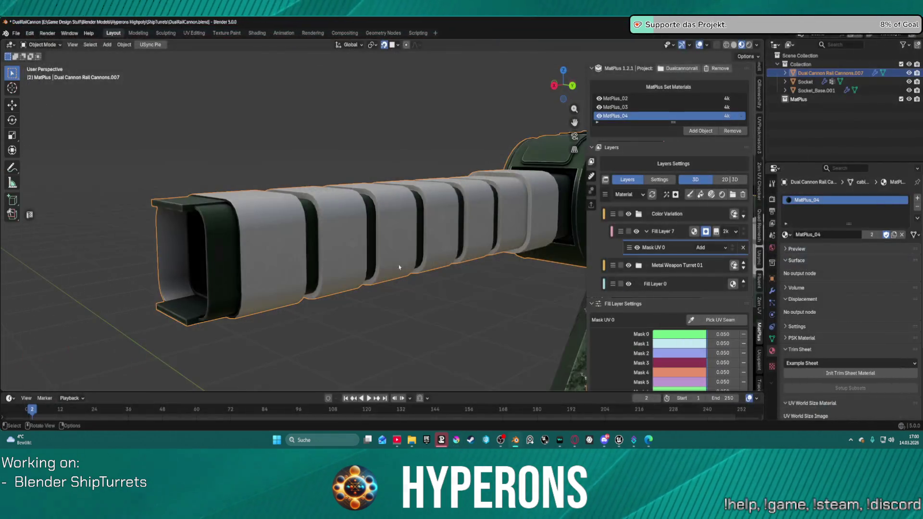
# From the barrel front, add the barrel's top strip UV island to Fill Layer 7's white mask.
pyautogui.moveTo(276, 258)
pyautogui.mouseDown(button='middle')
pyautogui.moveTo(398, 256)
pyautogui.moveTo(433, 242)
pyautogui.mouseUp(button='middle')
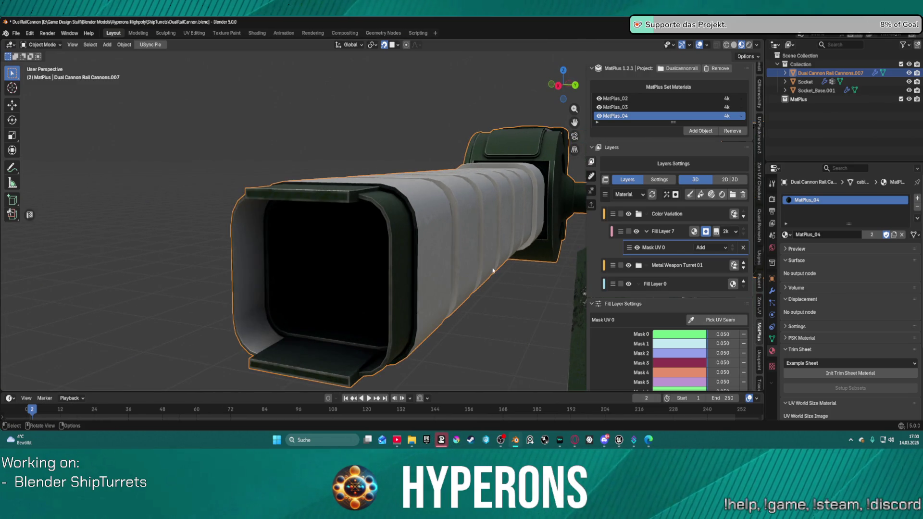
pyautogui.click(717, 320)
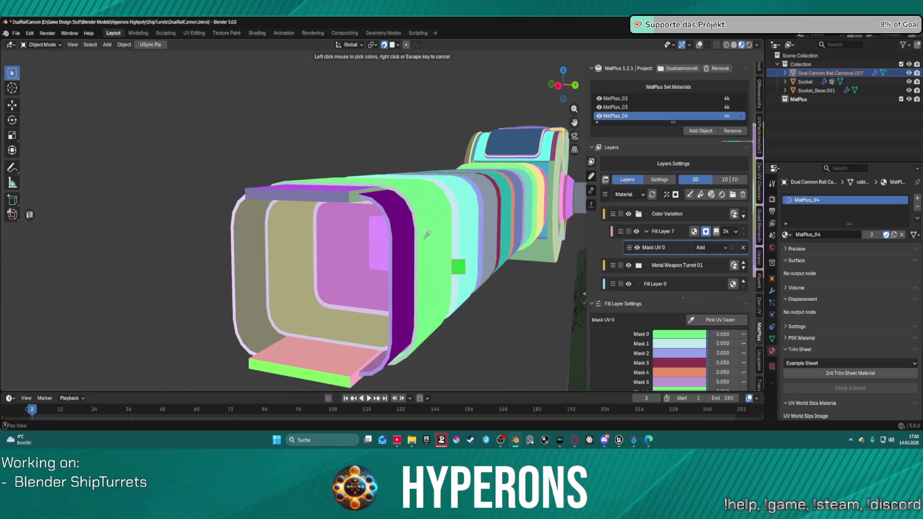
pyautogui.click(416, 210)
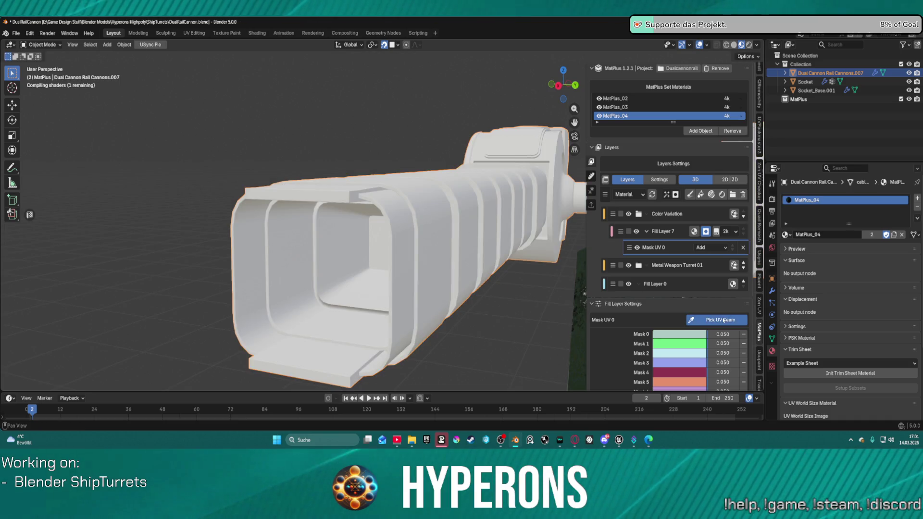
pyautogui.click(725, 316)
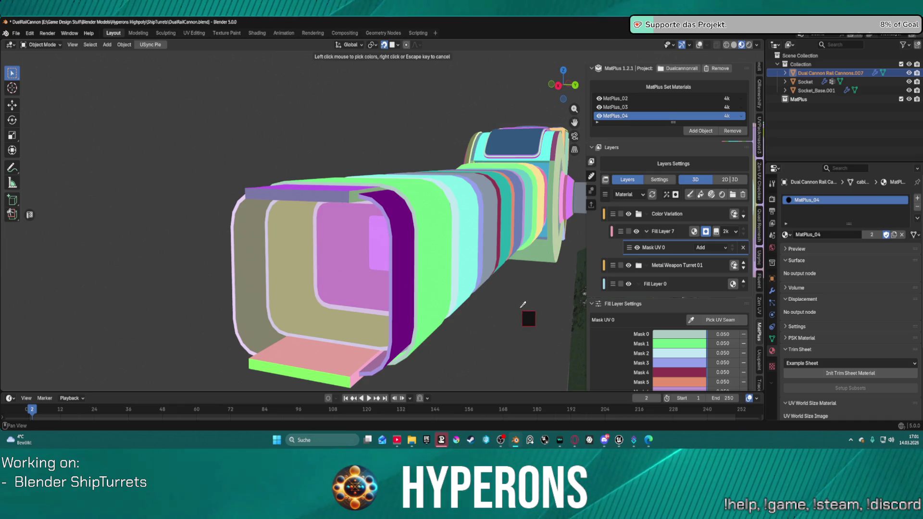
pyautogui.press('Escape')
# Orbit around the barrel to check the white rings, starting and then cancelling another island pick.
pyautogui.moveTo(510, 290)
pyautogui.mouseDown(button='middle')
pyautogui.moveTo(564, 263)
pyautogui.moveTo(466, 273)
pyautogui.moveTo(512, 238)
pyautogui.moveTo(376, 245)
pyautogui.moveTo(702, 353)
pyautogui.mouseUp(button='middle')
pyautogui.scroll(5, 467, 273)
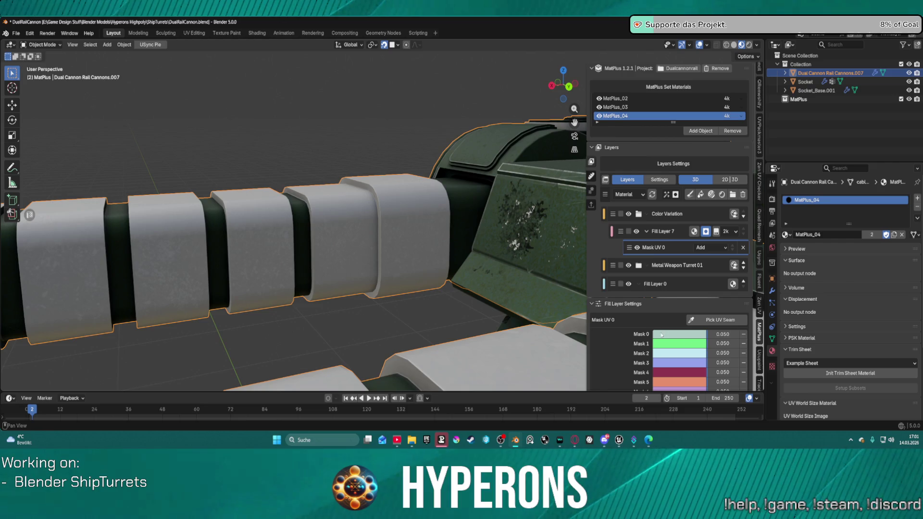
pyautogui.click(721, 318)
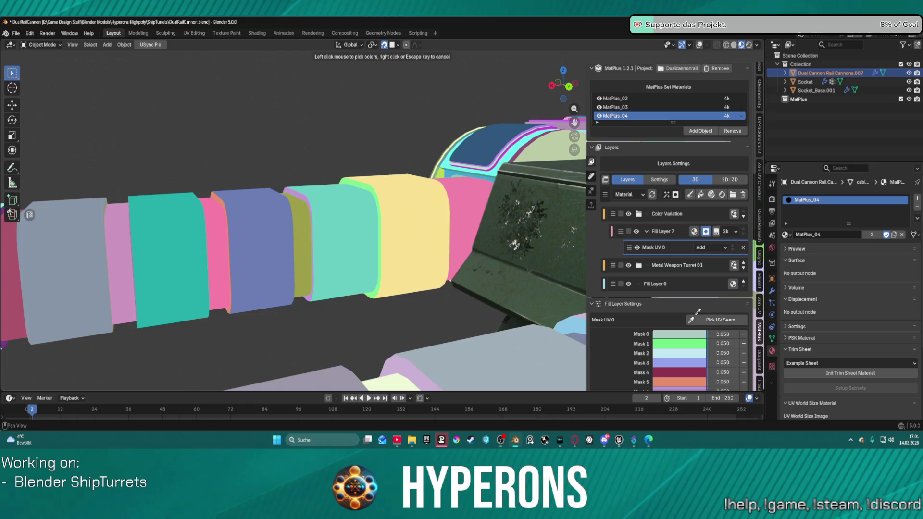
pyautogui.press('Escape')
pyautogui.scroll(-3, 721, 337)
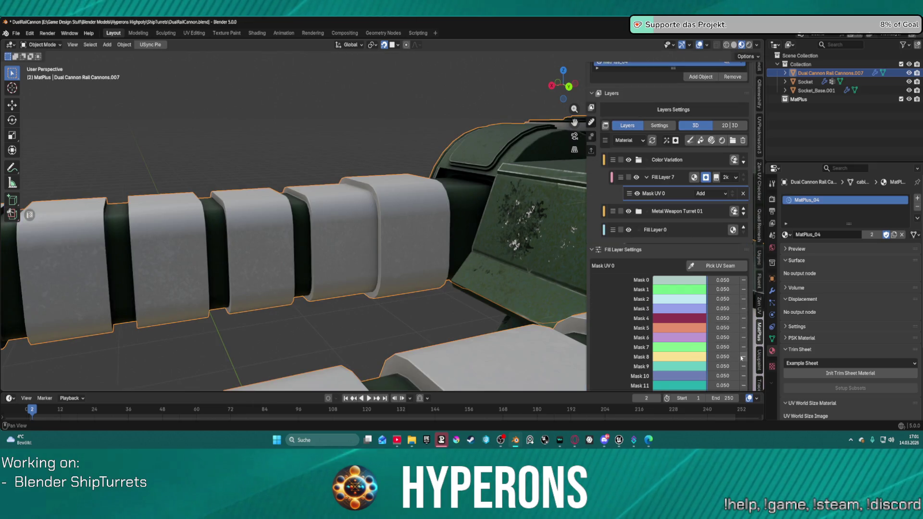